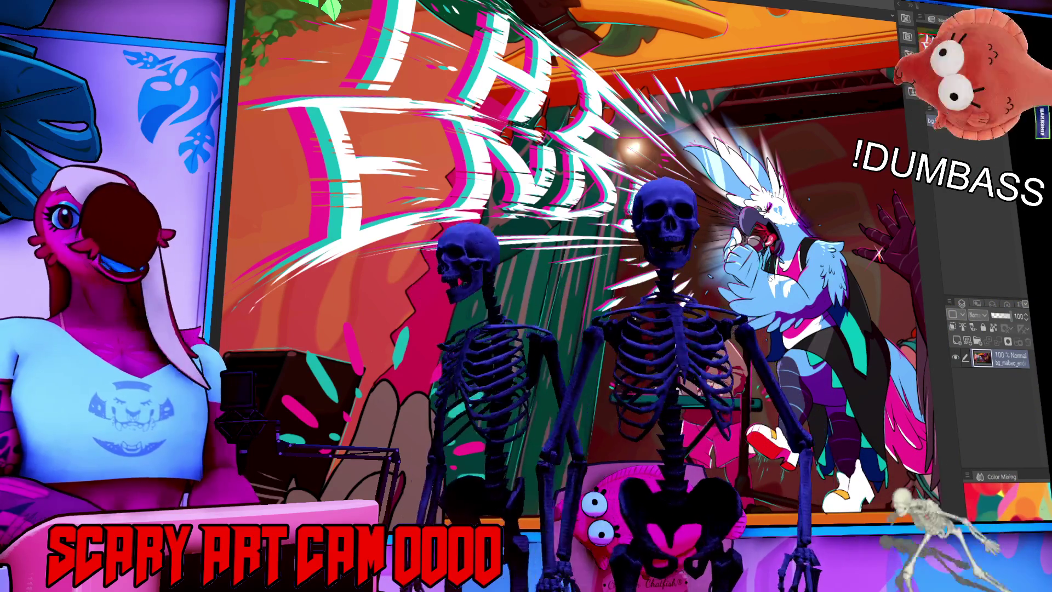
Zoom and pan around the finished stage artwork to look it over
{"action": "scroll", "coordinate": [752, 322], "scroll_direction": "up", "scroll_amount": 2}
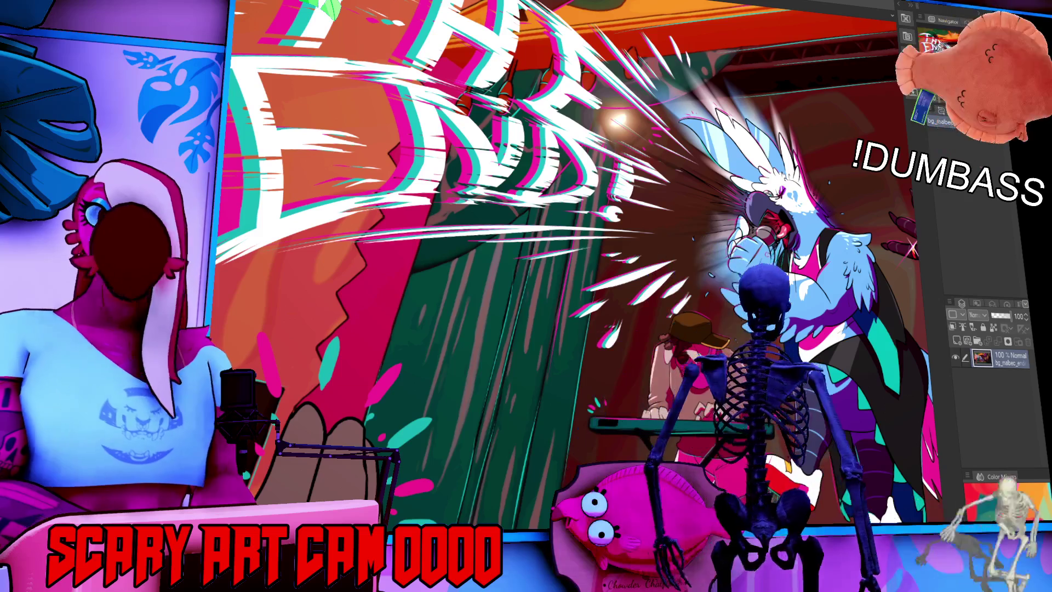
{"action": "left_click_drag", "start_coordinate": [752, 322], "coordinate": [724, 272]}
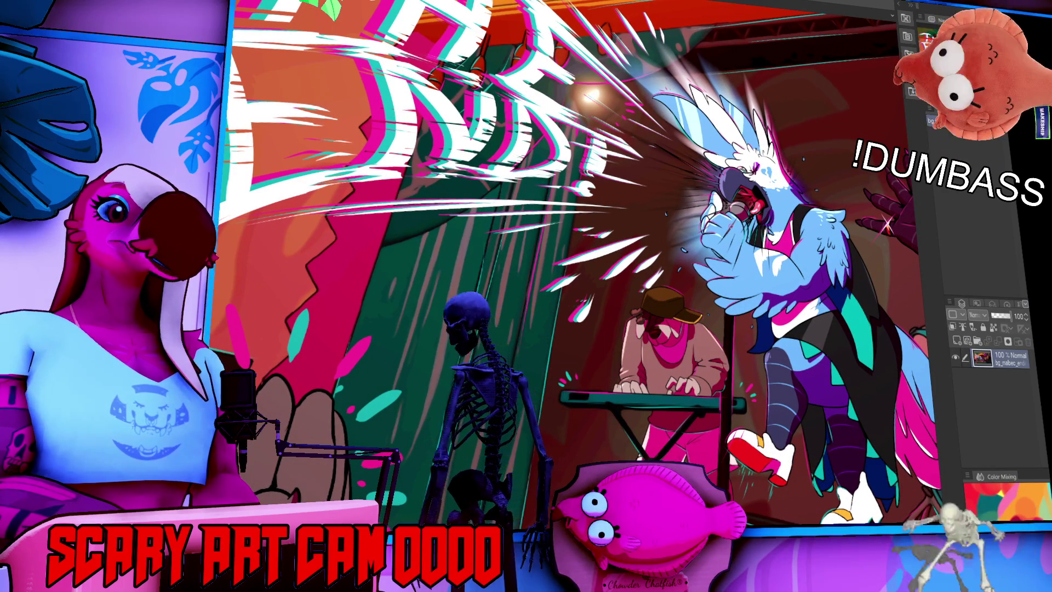
{"action": "scroll", "coordinate": [762, 222], "scroll_direction": "up", "scroll_amount": 4}
{"action": "scroll", "coordinate": [761, 223], "scroll_direction": "down", "scroll_amount": 3}
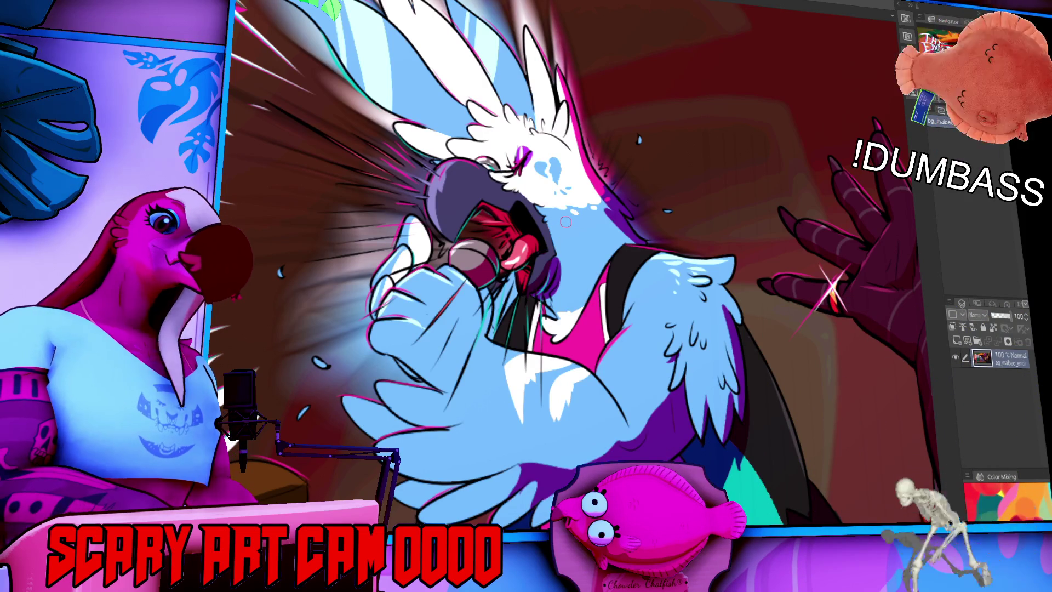
{"action": "scroll", "coordinate": [565, 222], "scroll_direction": "down", "scroll_amount": 4}
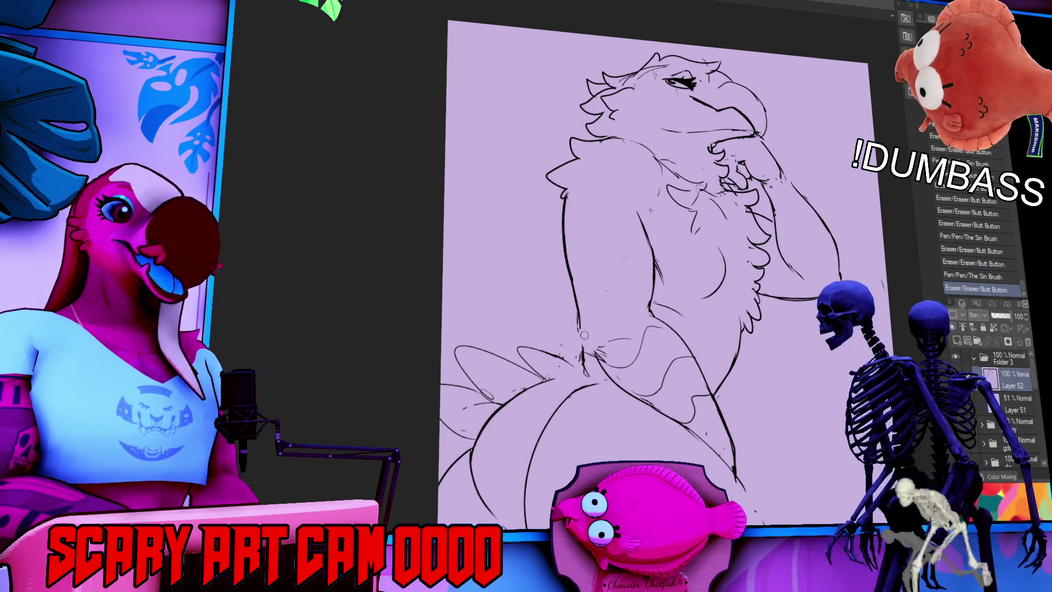
Erase stray bits around the hand and redraw a clean line along the arm
{"action": "mouse_move", "coordinate": [587, 345]}
{"action": "left_mouse_down"}
{"action": "mouse_move", "coordinate": [589, 327]}
{"action": "mouse_move", "coordinate": [584, 359]}
{"action": "left_mouse_up"}
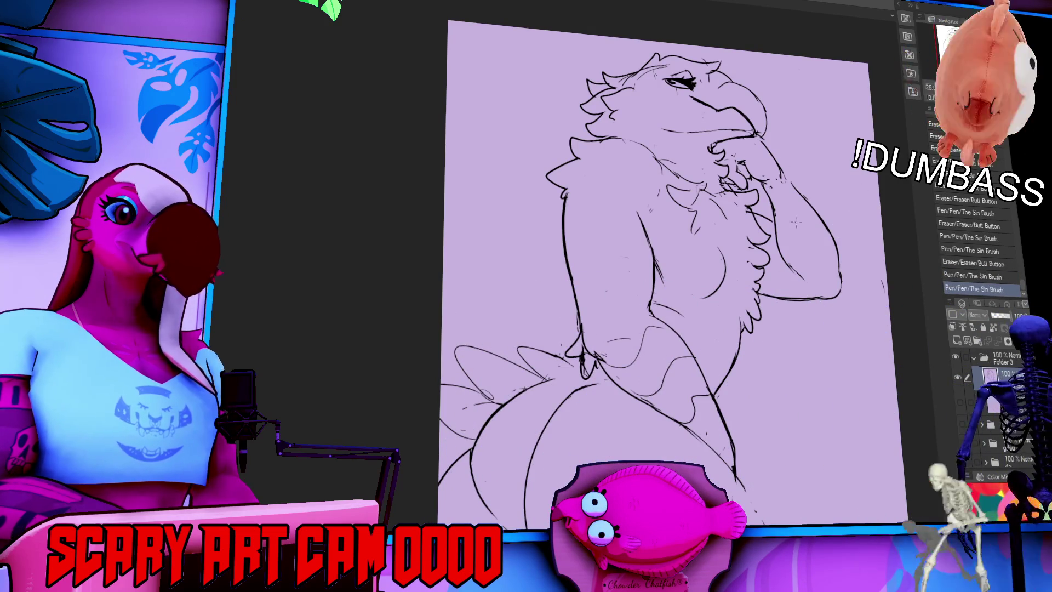
{"action": "mouse_move", "coordinate": [813, 303]}
{"action": "left_mouse_down"}
{"action": "mouse_move", "coordinate": [855, 316]}
{"action": "mouse_move", "coordinate": [842, 307]}
{"action": "mouse_move", "coordinate": [853, 315]}
{"action": "mouse_move", "coordinate": [815, 322]}
{"action": "mouse_move", "coordinate": [819, 332]}
{"action": "mouse_move", "coordinate": [817, 320]}
{"action": "left_mouse_up"}
{"action": "key", "text": "ctrl+z"}
{"action": "key", "text": "ctrl+z"}
{"action": "key", "text": "ctrl+z"}
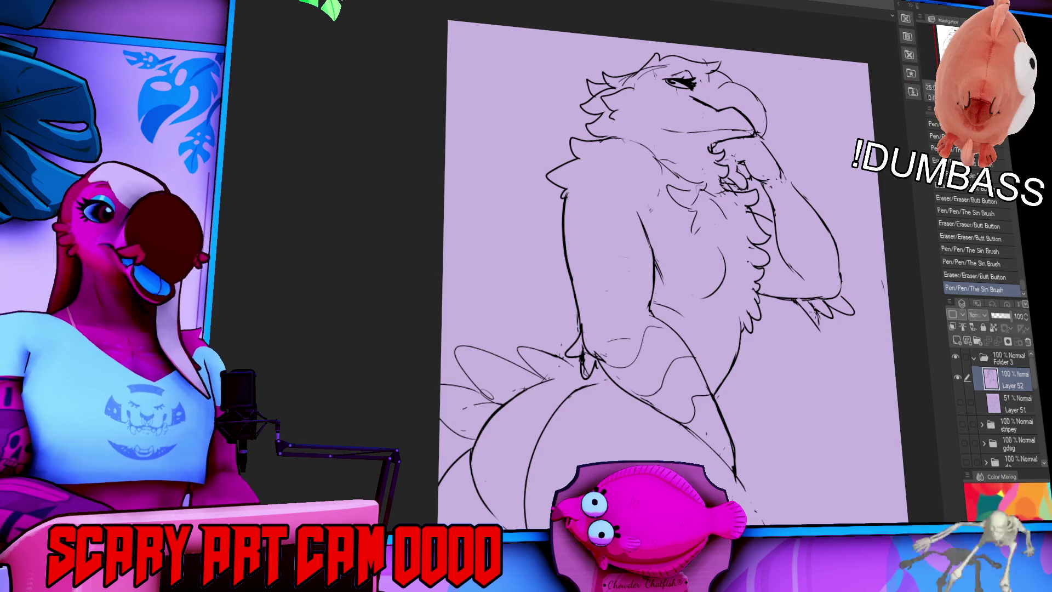
{"action": "mouse_move", "coordinate": [826, 268]}
{"action": "left_mouse_down"}
{"action": "mouse_move", "coordinate": [790, 297]}
{"action": "mouse_move", "coordinate": [795, 310]}
{"action": "mouse_move", "coordinate": [822, 329]}
{"action": "mouse_move", "coordinate": [811, 309]}
{"action": "mouse_move", "coordinate": [851, 286]}
{"action": "left_mouse_up"}
{"action": "left_click_drag", "start_coordinate": [852, 241], "coordinate": [864, 318]}
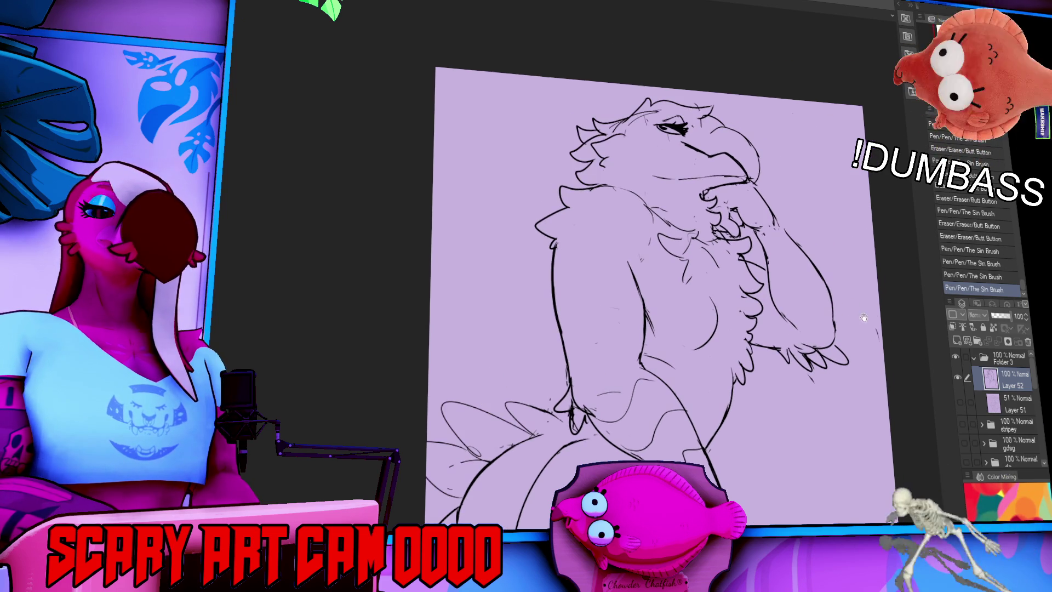
{"action": "left_click_drag", "start_coordinate": [775, 228], "coordinate": [770, 222]}
{"action": "left_click_drag", "start_coordinate": [772, 225], "coordinate": [768, 220]}
{"action": "mouse_move", "coordinate": [754, 183]}
{"action": "left_mouse_down"}
{"action": "mouse_move", "coordinate": [777, 218]}
{"action": "mouse_move", "coordinate": [754, 180]}
{"action": "mouse_move", "coordinate": [712, 187]}
{"action": "mouse_move", "coordinate": [734, 215]}
{"action": "left_mouse_up"}
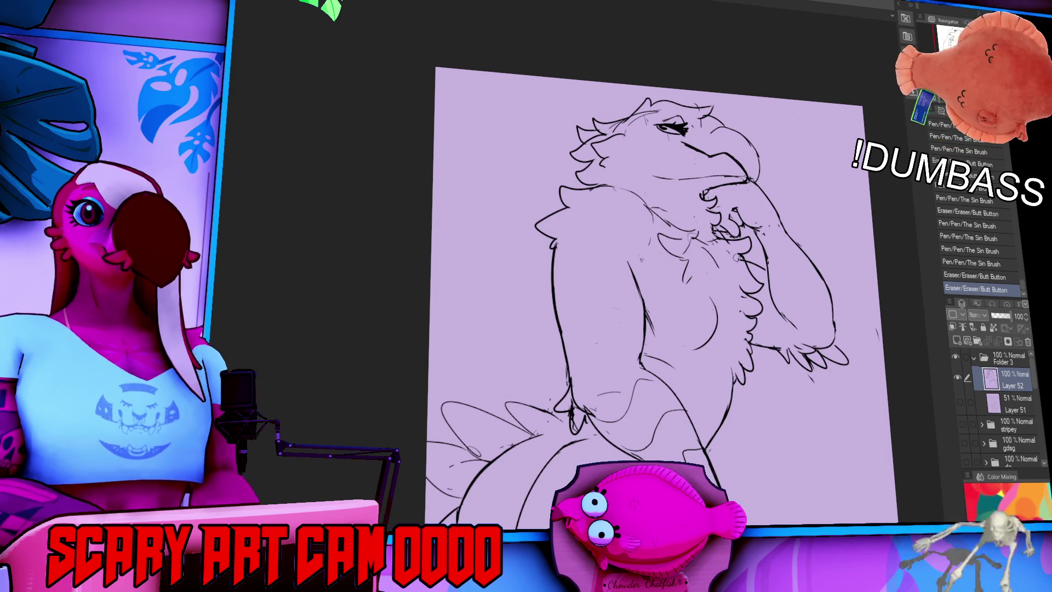
Replace the rough hip lines with longer clean curves down to the lower hip
{"action": "scroll", "coordinate": [647, 285], "scroll_direction": "up", "scroll_amount": 1}
{"action": "scroll", "coordinate": [647, 285], "scroll_direction": "down", "scroll_amount": 5}
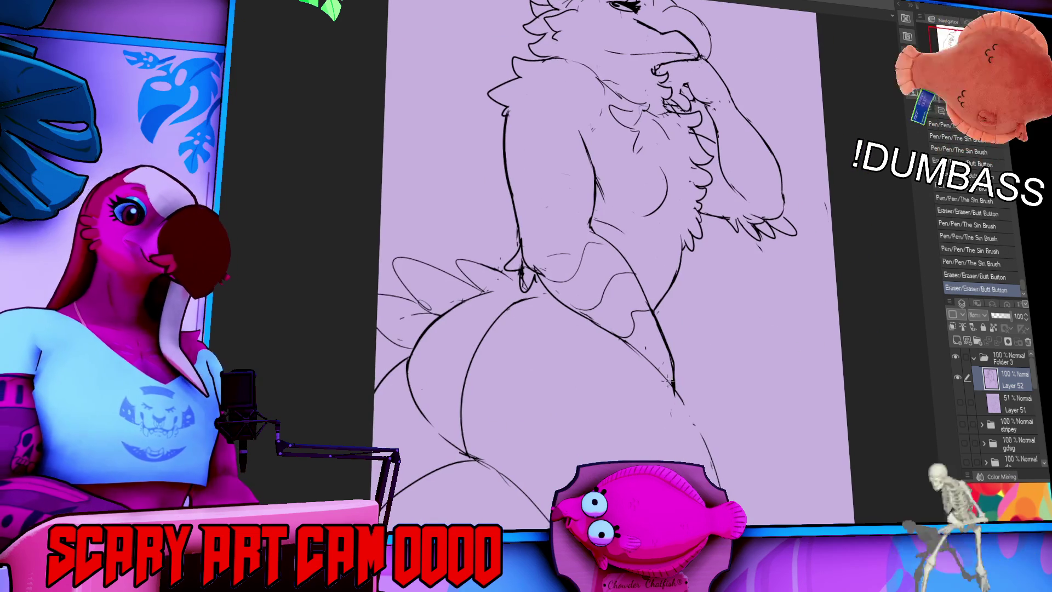
{"action": "left_click_drag", "start_coordinate": [652, 366], "coordinate": [721, 487]}
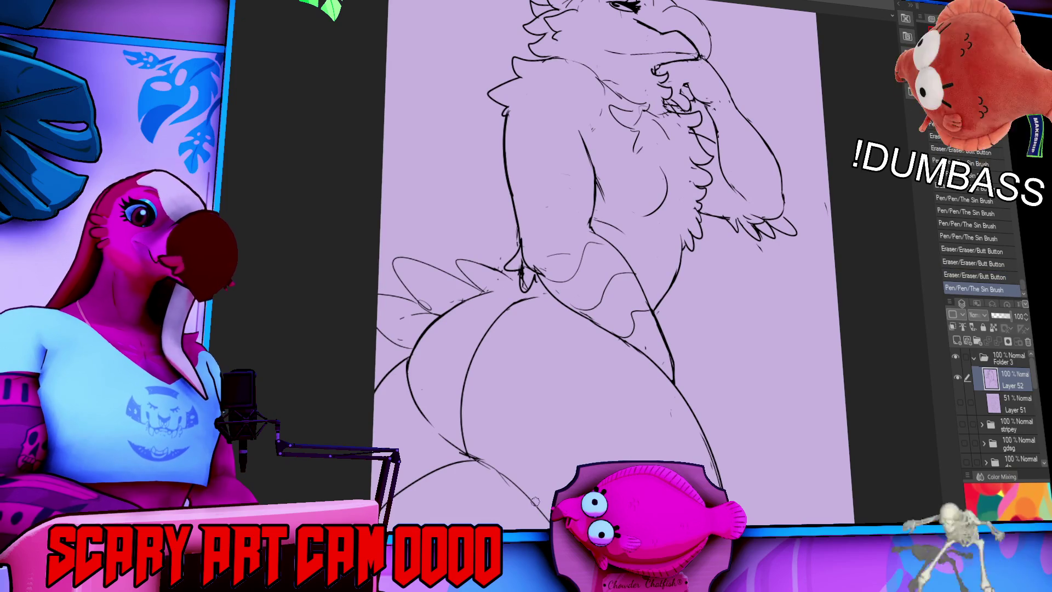
{"action": "left_click_drag", "start_coordinate": [488, 467], "coordinate": [545, 527]}
{"action": "left_click_drag", "start_coordinate": [768, 419], "coordinate": [762, 404]}
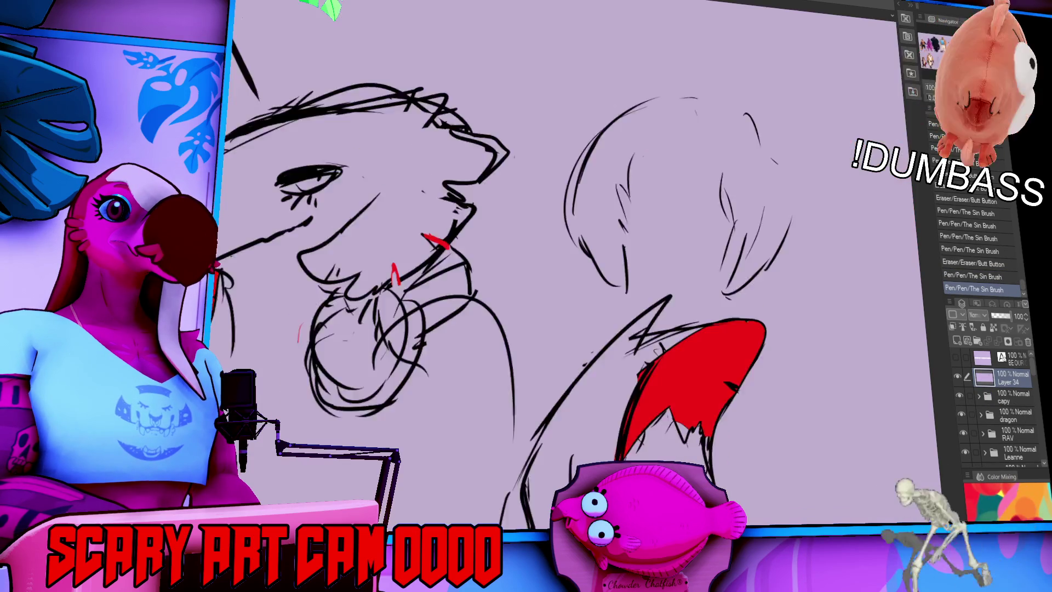
Erase the neck circles on the head sketch and redraw both sides of the neck cleanly
{"action": "scroll", "coordinate": [730, 153], "scroll_direction": "up", "scroll_amount": 2}
{"action": "left_click_drag", "start_coordinate": [729, 153], "coordinate": [632, 245]}
{"action": "left_click_drag", "start_coordinate": [420, 274], "coordinate": [412, 334]}
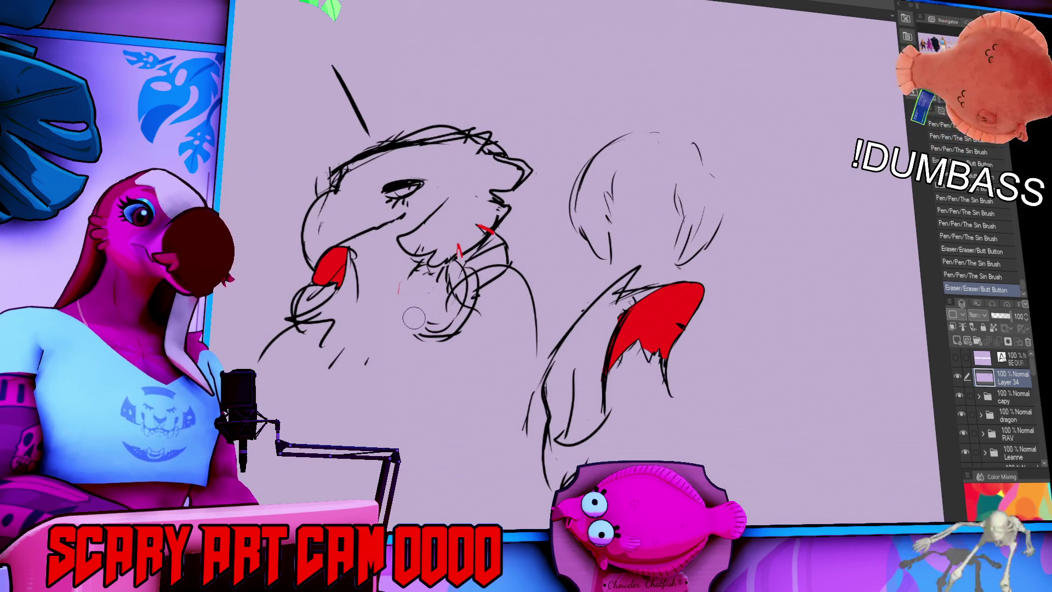
{"action": "left_click_drag", "start_coordinate": [421, 266], "coordinate": [413, 344]}
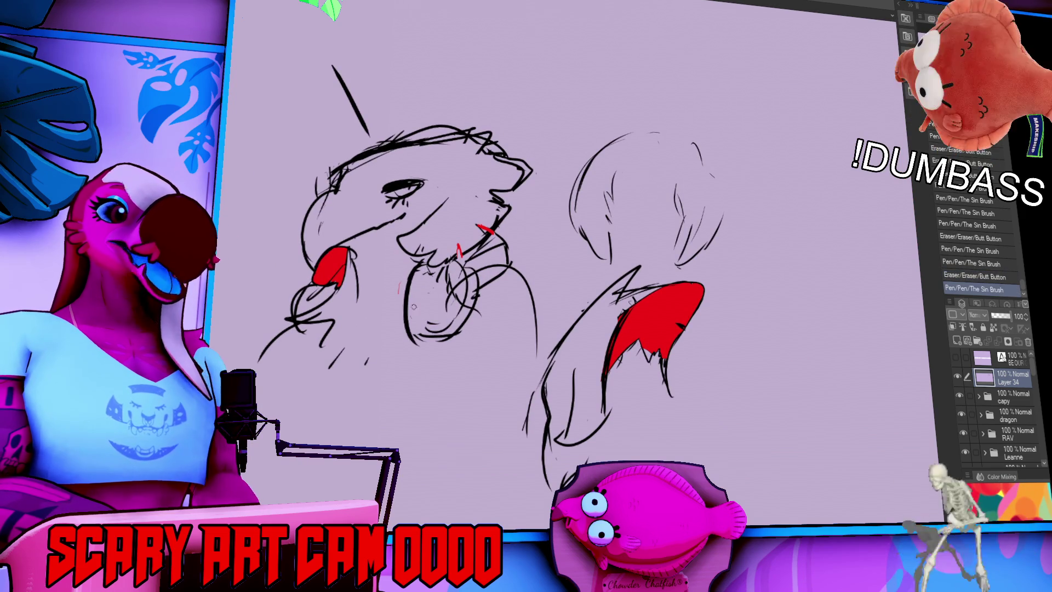
{"action": "key", "text": "ctrl+z"}
{"action": "key", "text": "ctrl+z"}
{"action": "left_click_drag", "start_coordinate": [406, 307], "coordinate": [427, 346]}
{"action": "key", "text": "ctrl+z"}
{"action": "key", "text": "ctrl+z"}
{"action": "left_click_drag", "start_coordinate": [433, 296], "coordinate": [431, 348]}
{"action": "key", "text": "ctrl+z"}
{"action": "left_click_drag", "start_coordinate": [447, 285], "coordinate": [454, 342]}
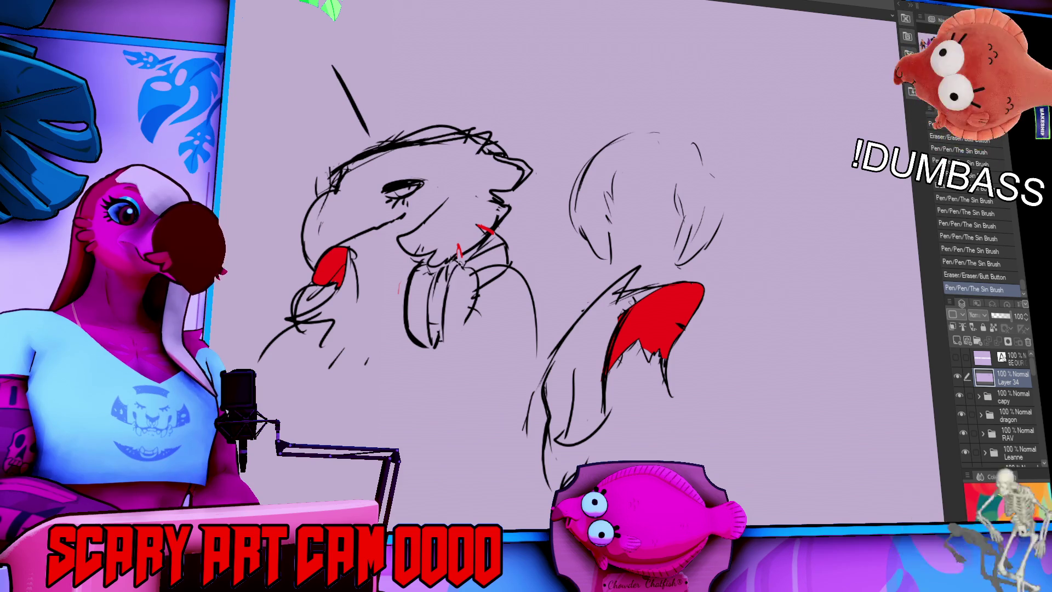
{"action": "key", "text": "ctrl+z"}
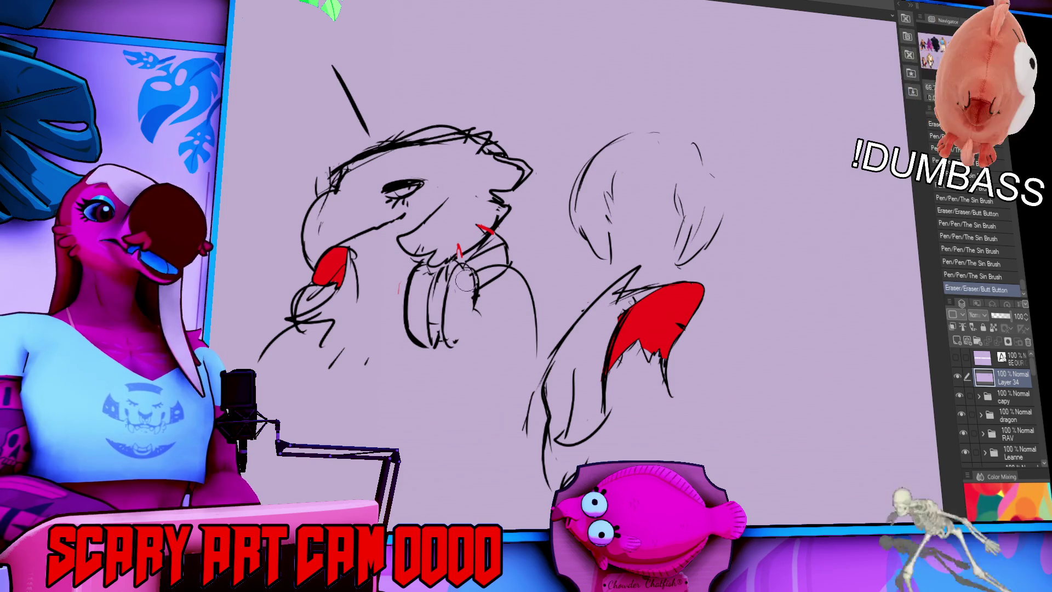
{"action": "left_click_drag", "start_coordinate": [470, 269], "coordinate": [463, 342]}
Redraw the left edge of the right figure's head, then zoom back out
{"action": "left_click_drag", "start_coordinate": [716, 233], "coordinate": [719, 218]}
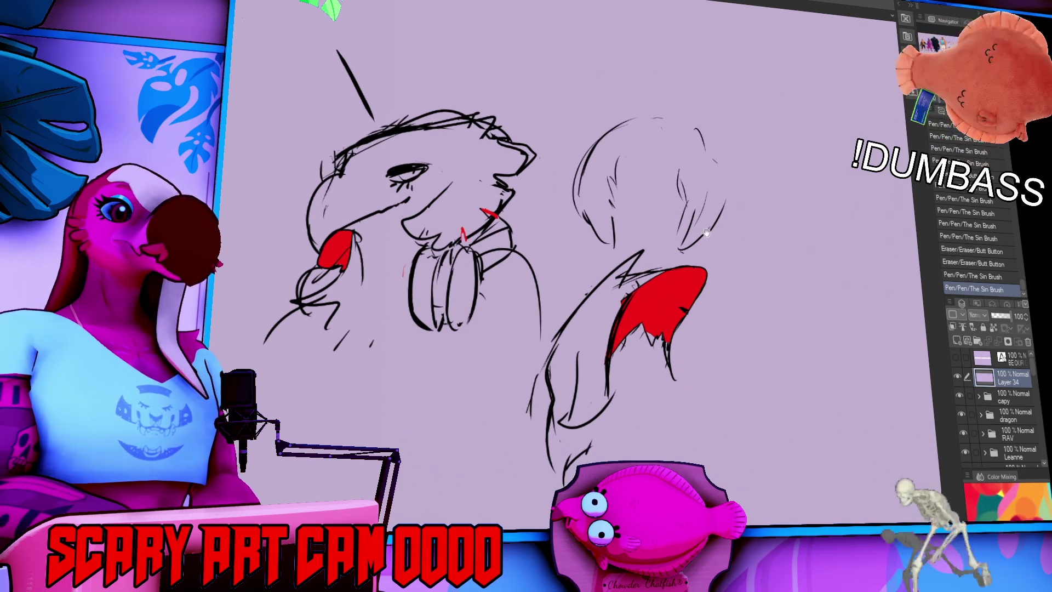
{"action": "left_click_drag", "start_coordinate": [686, 299], "coordinate": [692, 294]}
{"action": "mouse_move", "coordinate": [601, 214]}
{"action": "left_mouse_down"}
{"action": "mouse_move", "coordinate": [582, 194]}
{"action": "mouse_move", "coordinate": [610, 244]}
{"action": "left_mouse_up"}
{"action": "scroll", "coordinate": [767, 208], "scroll_direction": "down", "scroll_amount": 5}
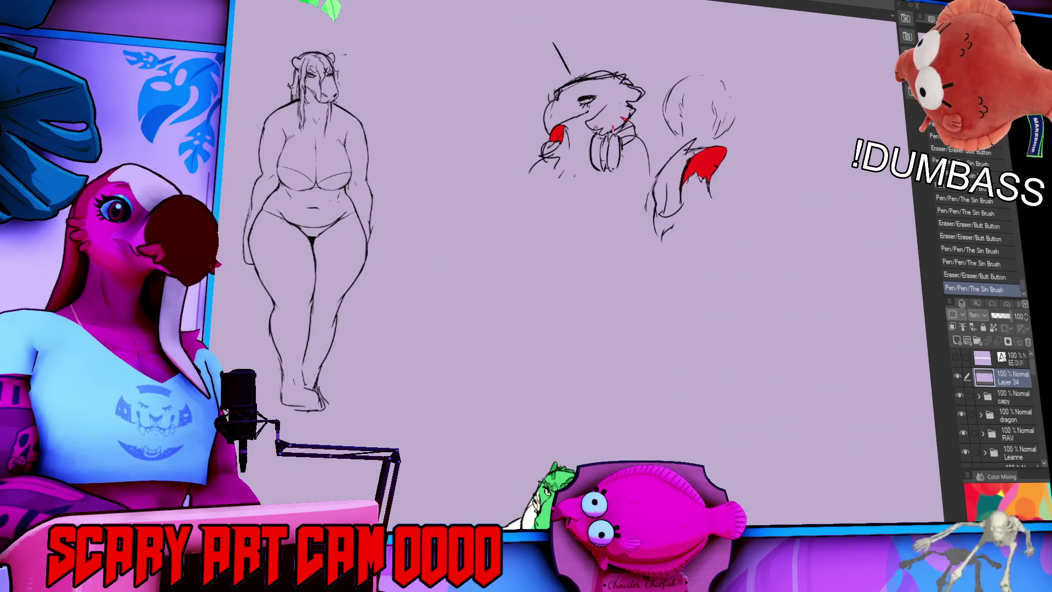
{"action": "scroll", "coordinate": [766, 209], "scroll_direction": "down", "scroll_amount": 4}
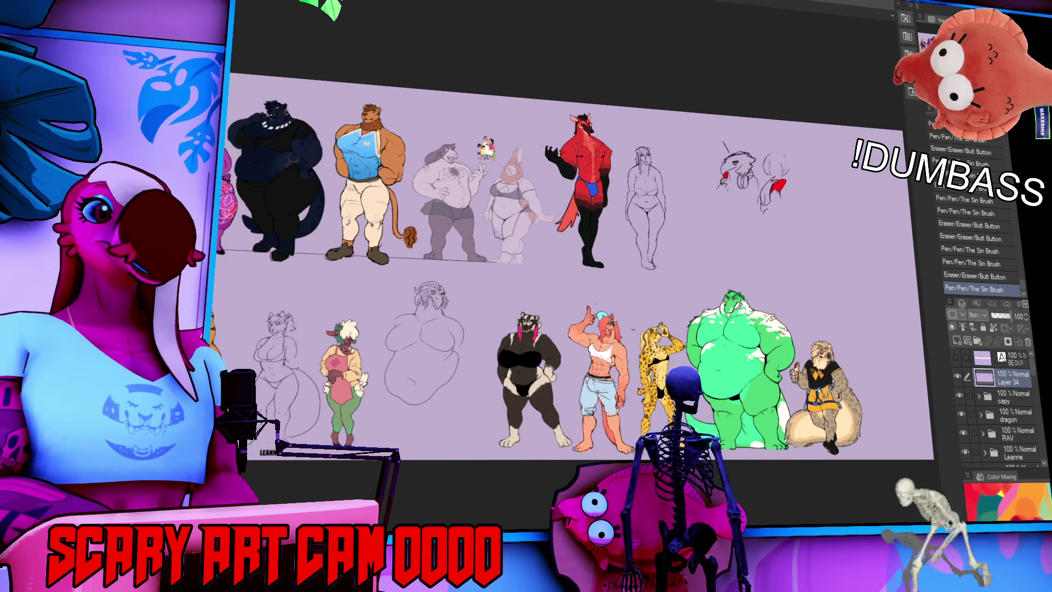
Pan and zoom over the green crocodile toward the horse and cheetah characters
{"action": "scroll", "coordinate": [581, 263], "scroll_direction": "up", "scroll_amount": 3}
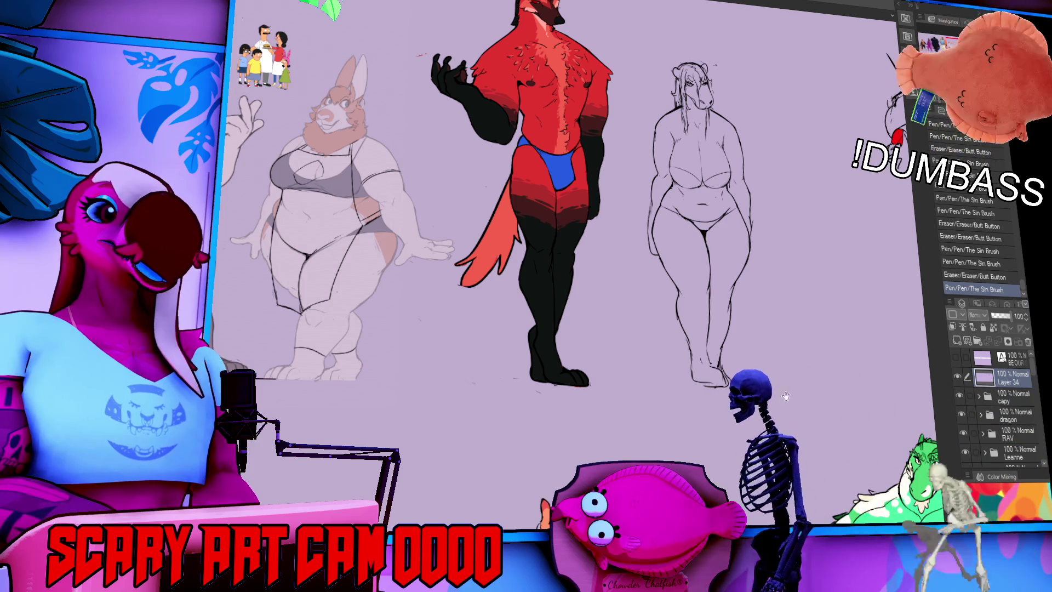
{"action": "left_click_drag", "start_coordinate": [765, 299], "coordinate": [515, 104]}
{"action": "scroll", "coordinate": [734, 376], "scroll_direction": "up", "scroll_amount": 3}
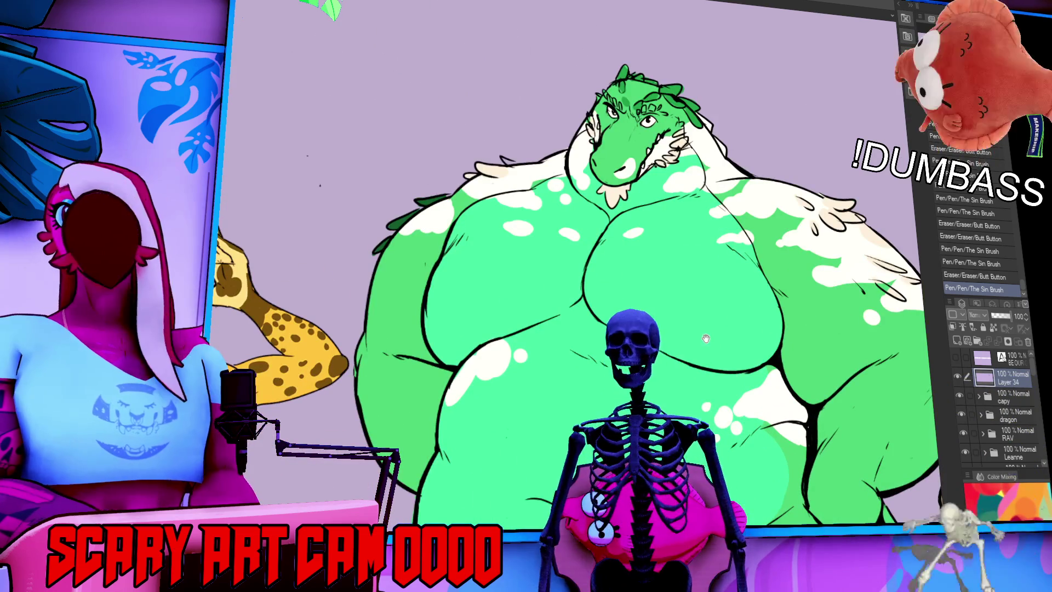
{"action": "left_click_drag", "start_coordinate": [735, 376], "coordinate": [729, 411]}
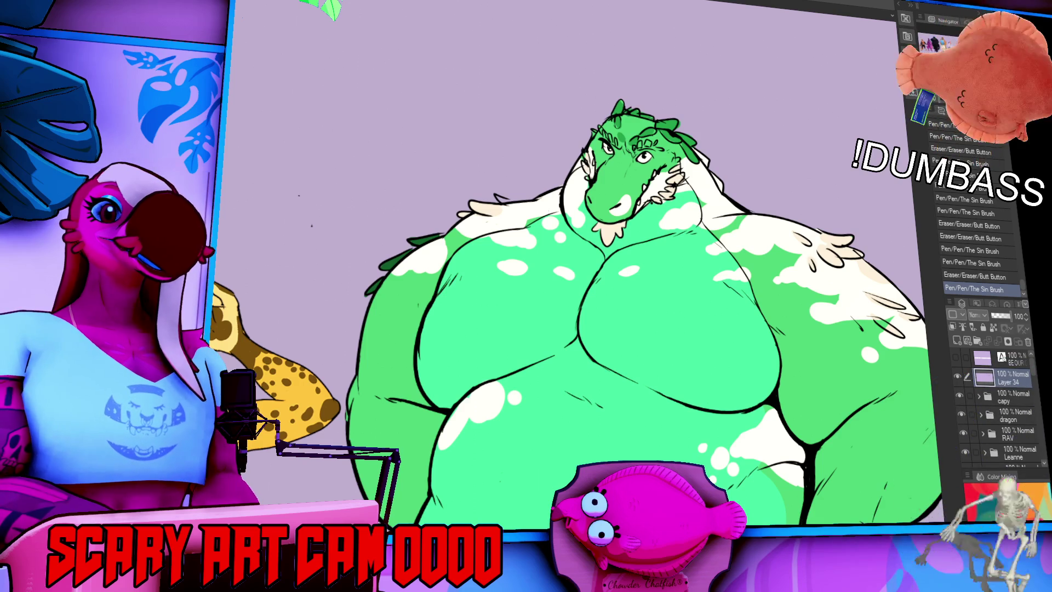
{"action": "key", "text": "ctrl+minus"}
{"action": "key", "text": "ctrl+minus"}
{"action": "key", "text": "ctrl+plus"}
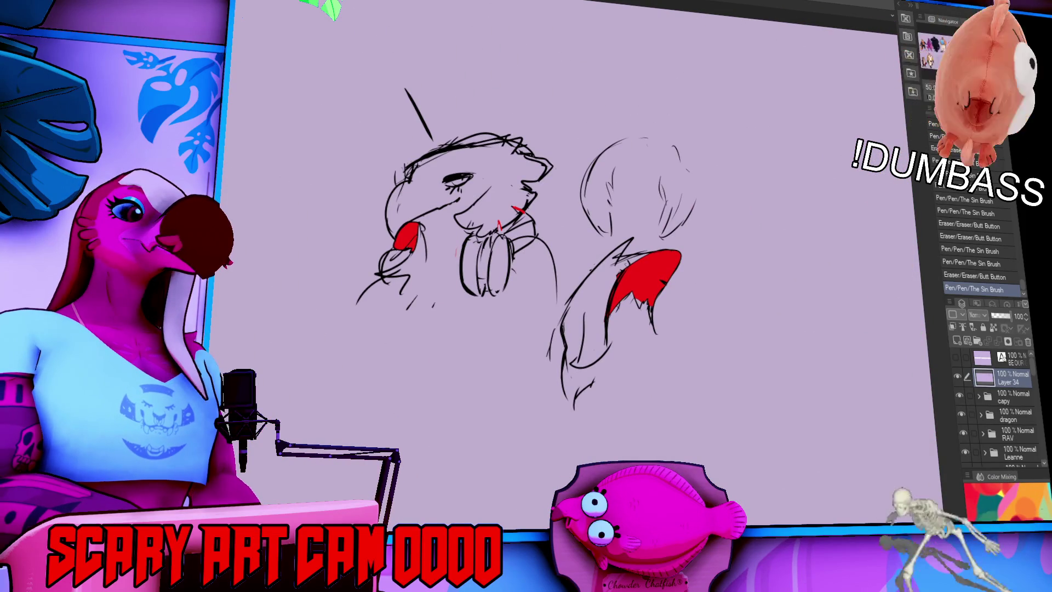
Return to the bird lineart document and add small fur strokes on its chest
{"action": "key", "text": "ctrl+Tab"}
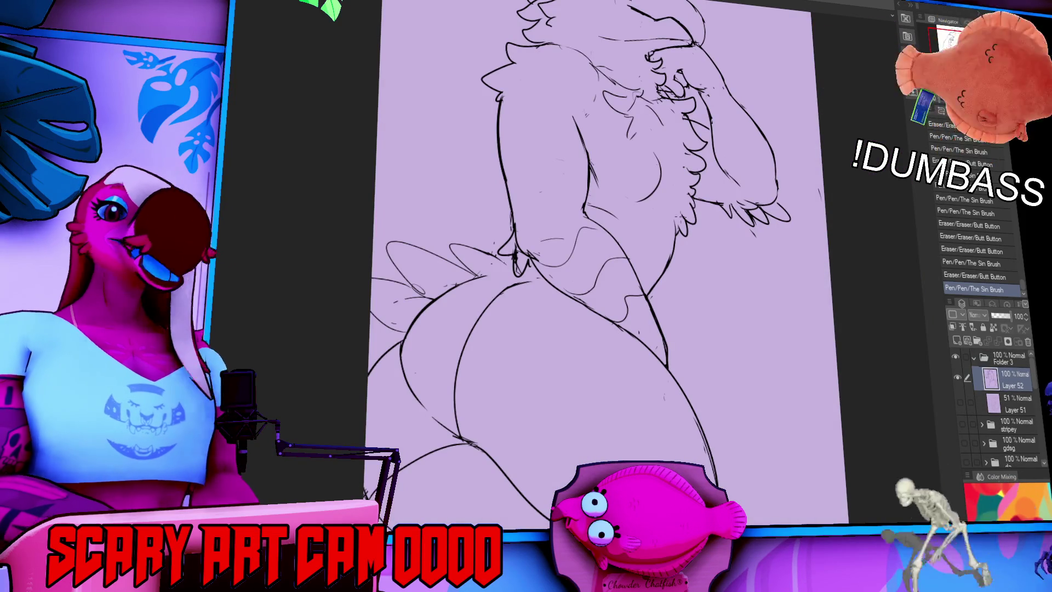
{"action": "left_click_drag", "start_coordinate": [780, 346], "coordinate": [727, 362]}
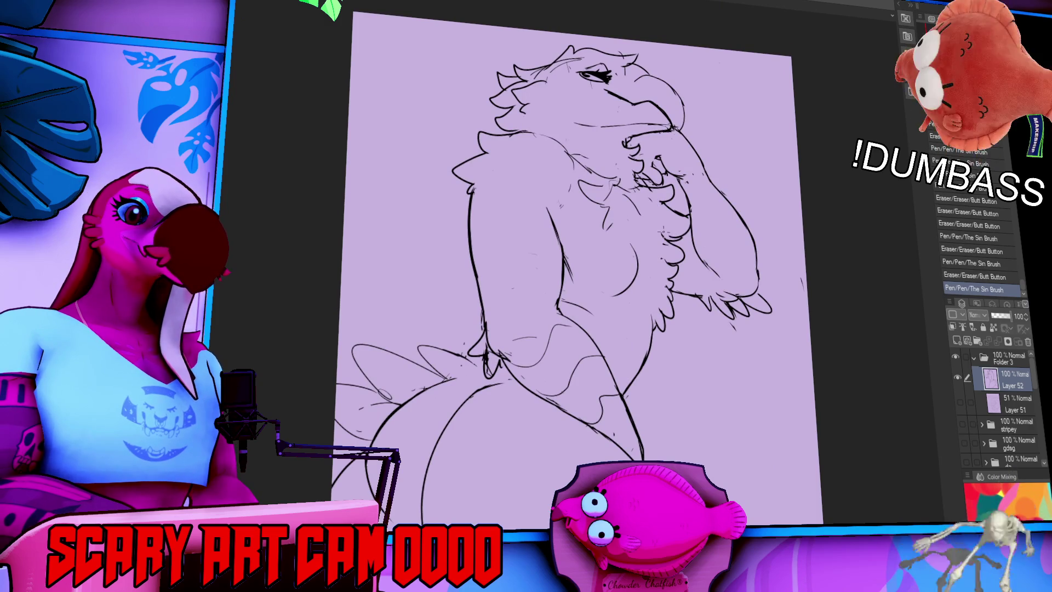
{"action": "left_click_drag", "start_coordinate": [686, 273], "coordinate": [683, 252]}
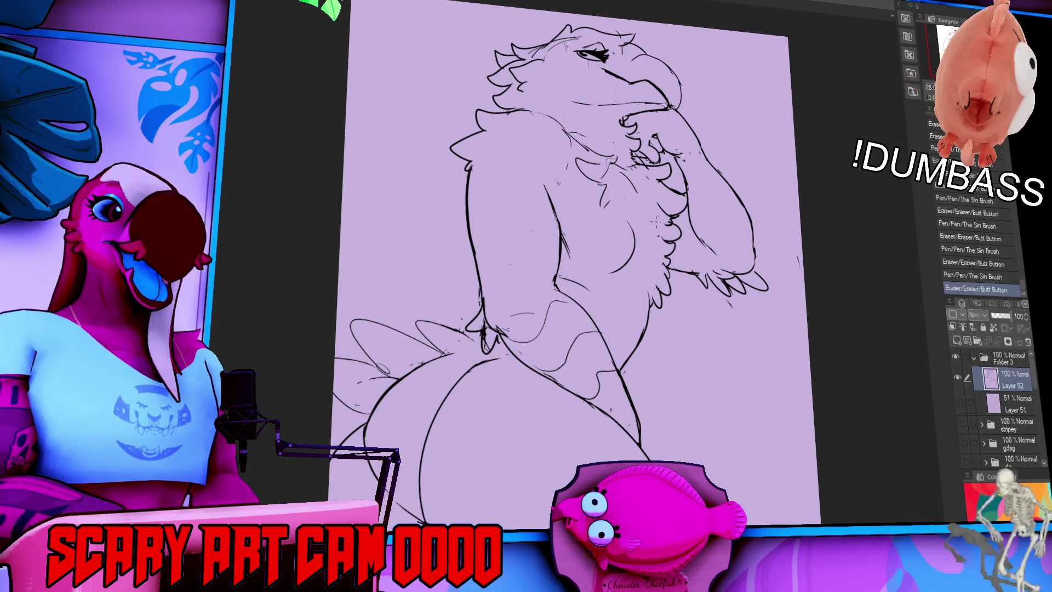
{"action": "left_click_drag", "start_coordinate": [662, 229], "coordinate": [722, 218]}
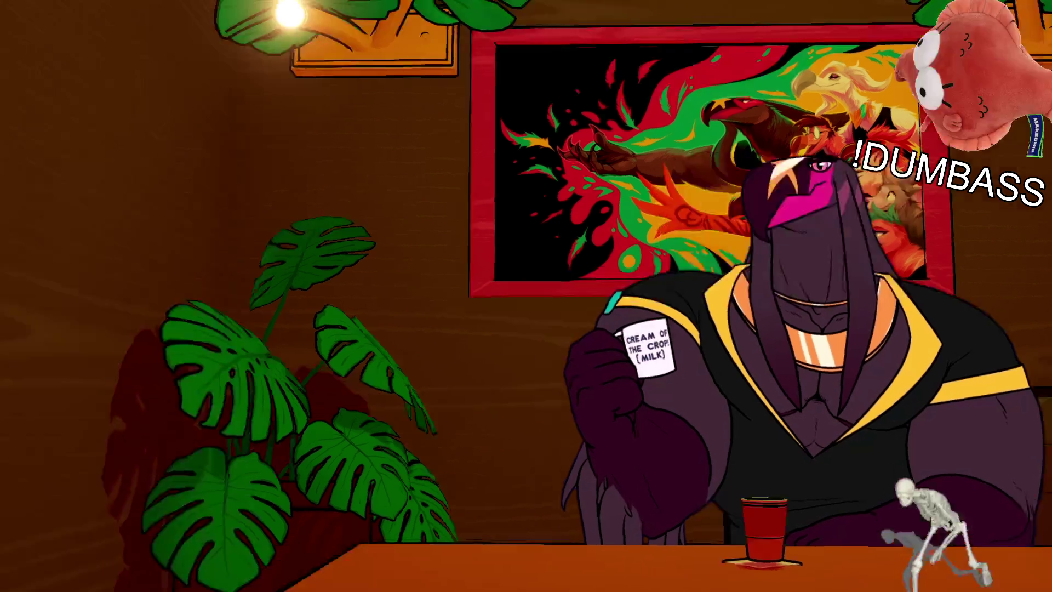
Jump to the lion drawing and pan the character lineup with the green dragon into view
{"action": "scroll", "coordinate": [648, 160], "scroll_direction": "up", "scroll_amount": 5}
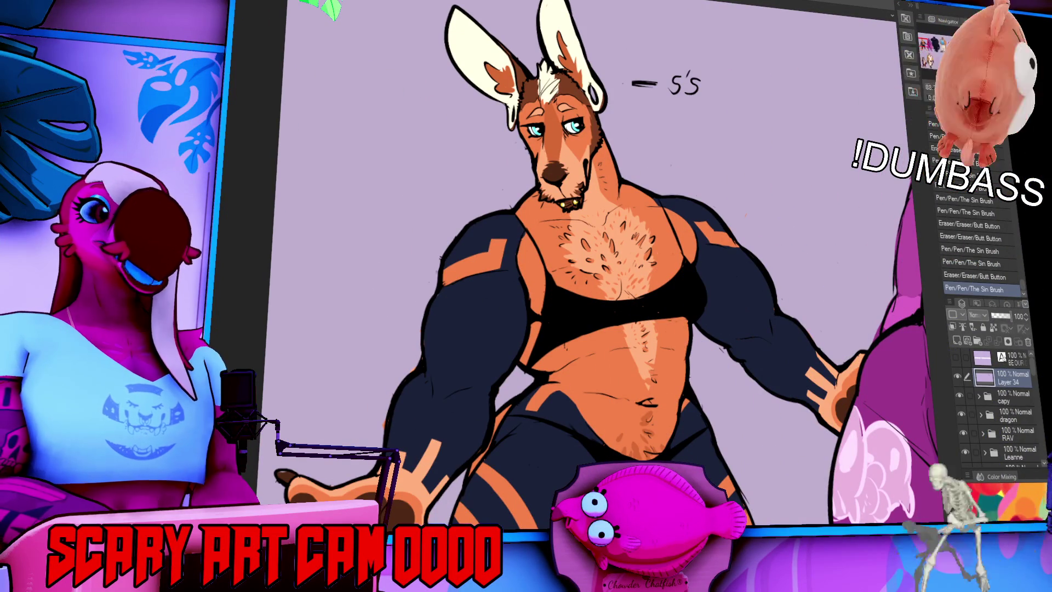
{"action": "key", "text": "ctrl+Tab"}
{"action": "left_click_drag", "start_coordinate": [811, 232], "coordinate": [781, 215]}
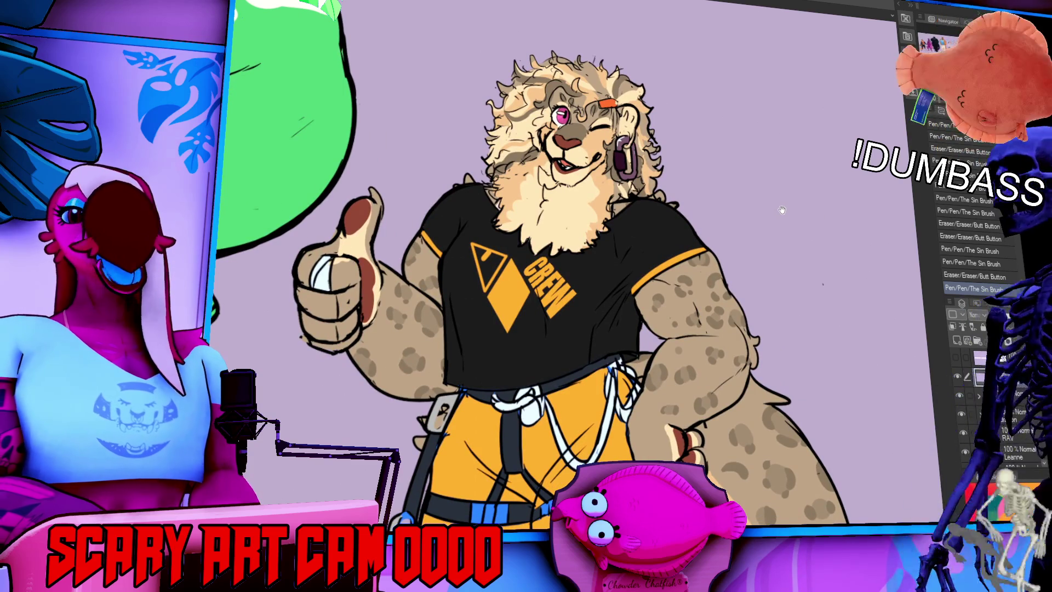
{"action": "scroll", "coordinate": [780, 209], "scroll_direction": "down", "scroll_amount": 5}
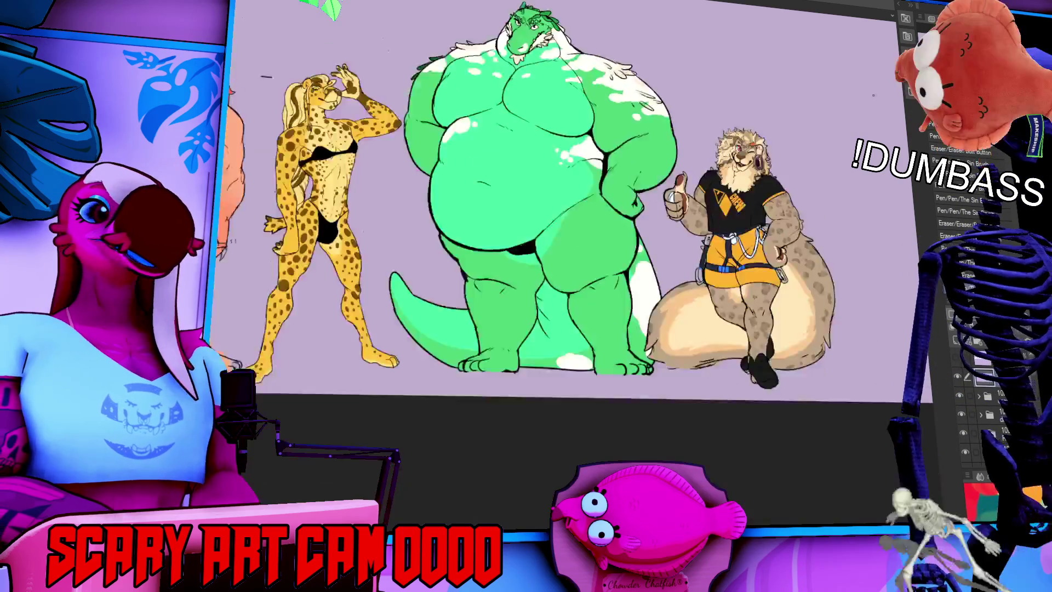
{"action": "left_click_drag", "start_coordinate": [573, 72], "coordinate": [825, 268]}
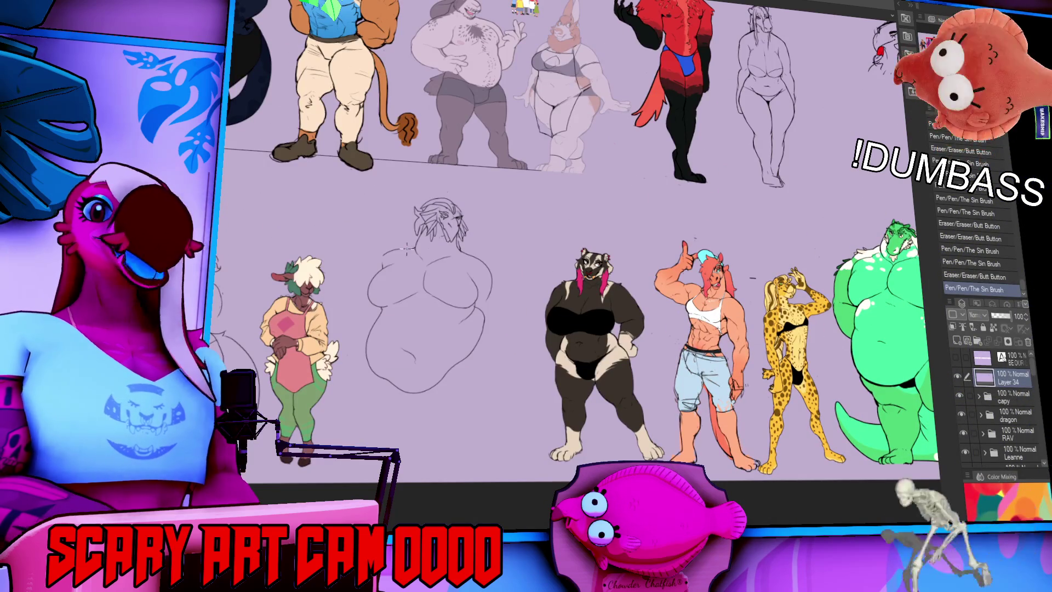
{"action": "mouse_move", "coordinate": [341, 227]}
{"action": "left_mouse_down"}
{"action": "mouse_move", "coordinate": [401, 406]}
{"action": "mouse_move", "coordinate": [263, 400]}
{"action": "mouse_move", "coordinate": [150, 361]}
{"action": "left_mouse_up"}
{"action": "mouse_move", "coordinate": [548, 274]}
{"action": "left_mouse_down"}
{"action": "mouse_move", "coordinate": [529, 257]}
{"action": "mouse_move", "coordinate": [353, 211]}
{"action": "mouse_move", "coordinate": [348, 222]}
{"action": "mouse_move", "coordinate": [329, 202]}
{"action": "left_mouse_up"}
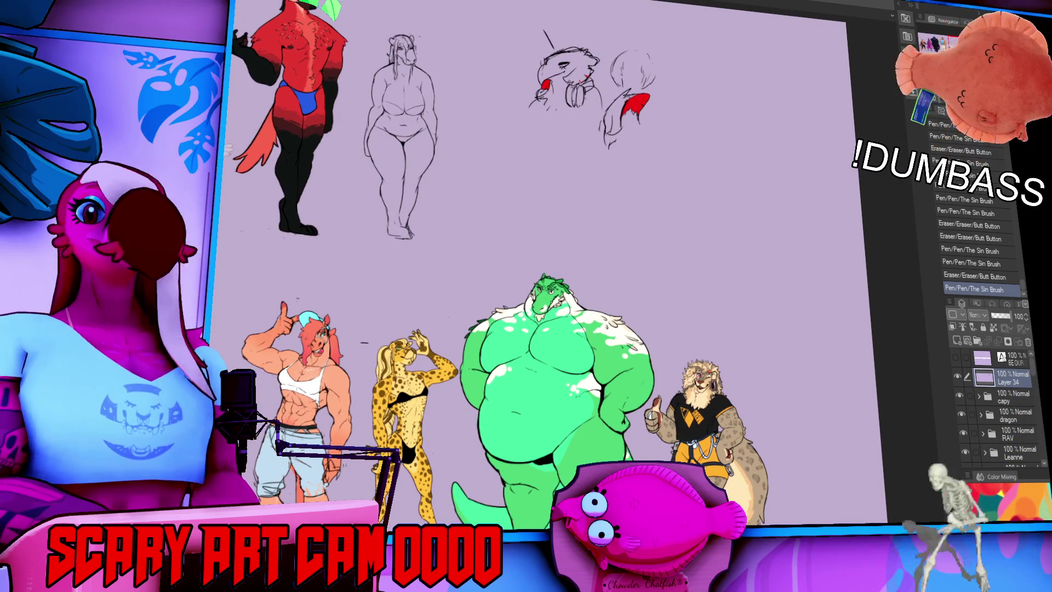
{"action": "left_click_drag", "start_coordinate": [481, 202], "coordinate": [693, 282]}
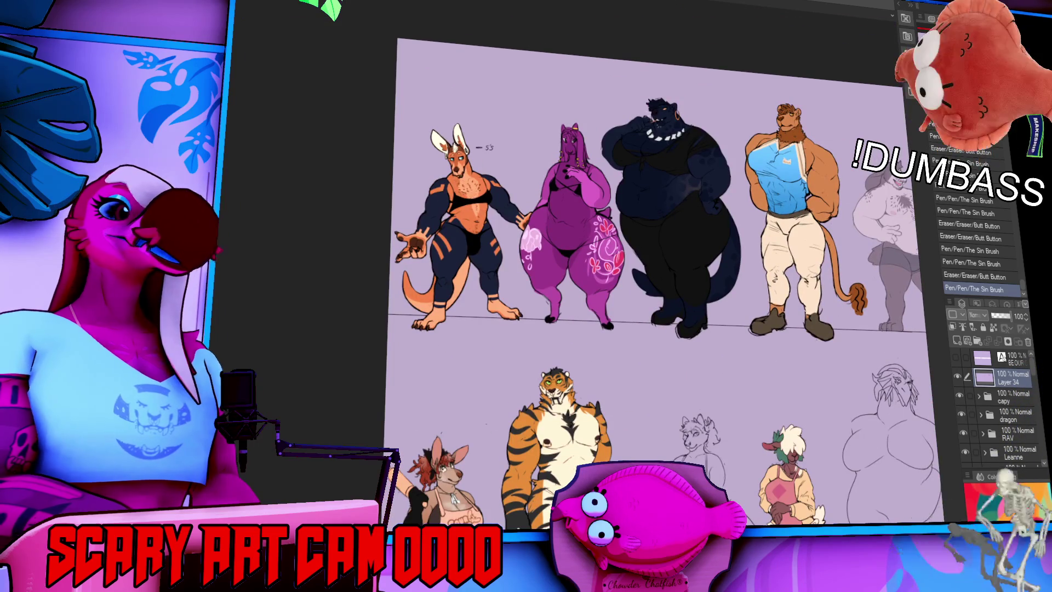
Cycle through the bird, coffee-cup and lineup documents, ending back on the bird lineart
{"action": "key", "text": "ctrl+Tab"}
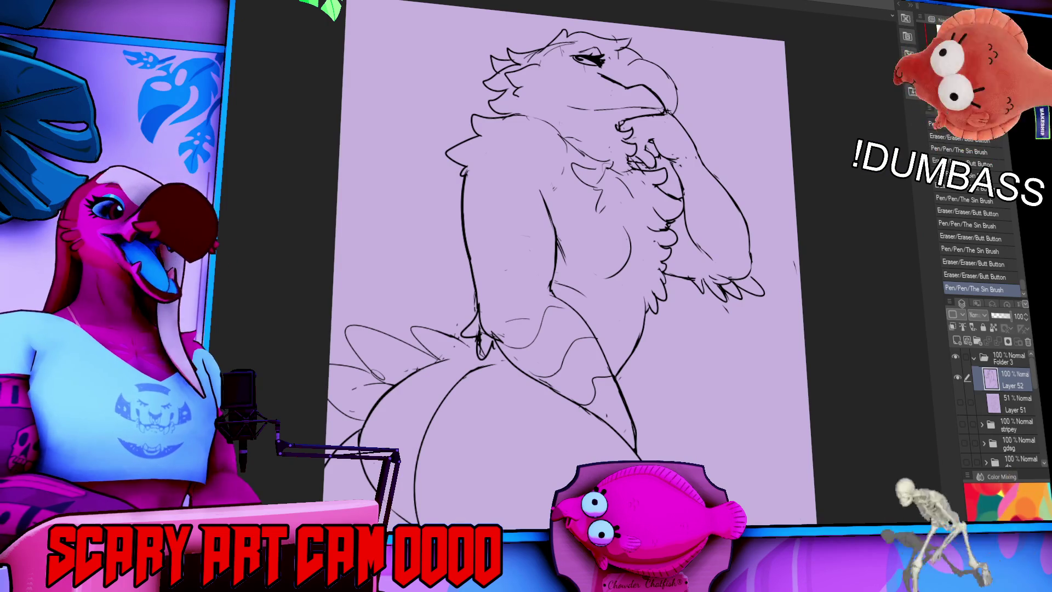
{"action": "key", "text": "ctrl+Tab"}
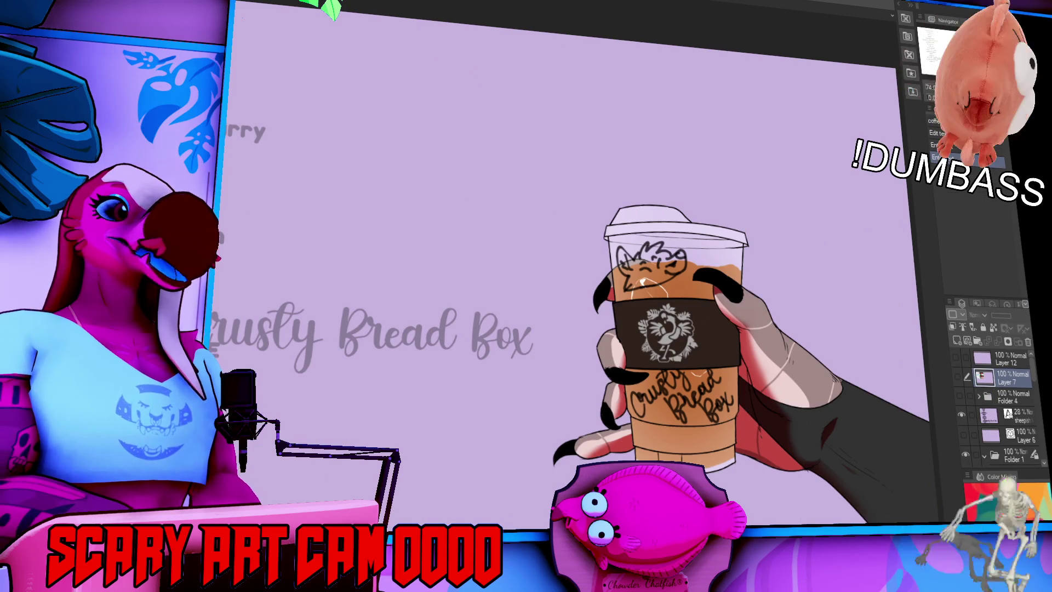
{"action": "key", "text": "ctrl+Tab"}
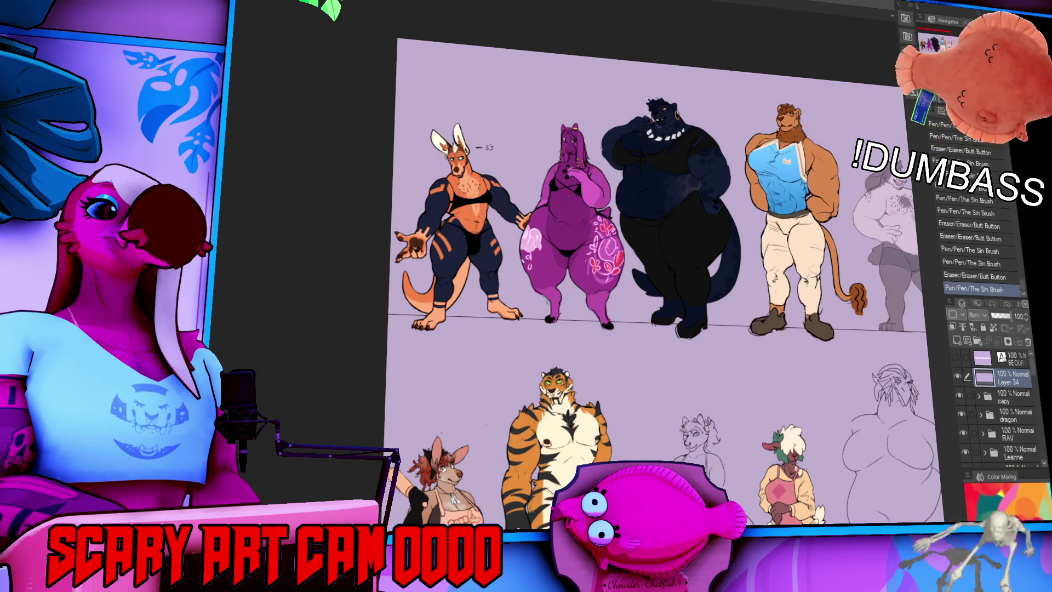
{"action": "key", "text": "ctrl+Tab"}
{"action": "left_click_drag", "start_coordinate": [766, 185], "coordinate": [668, 286]}
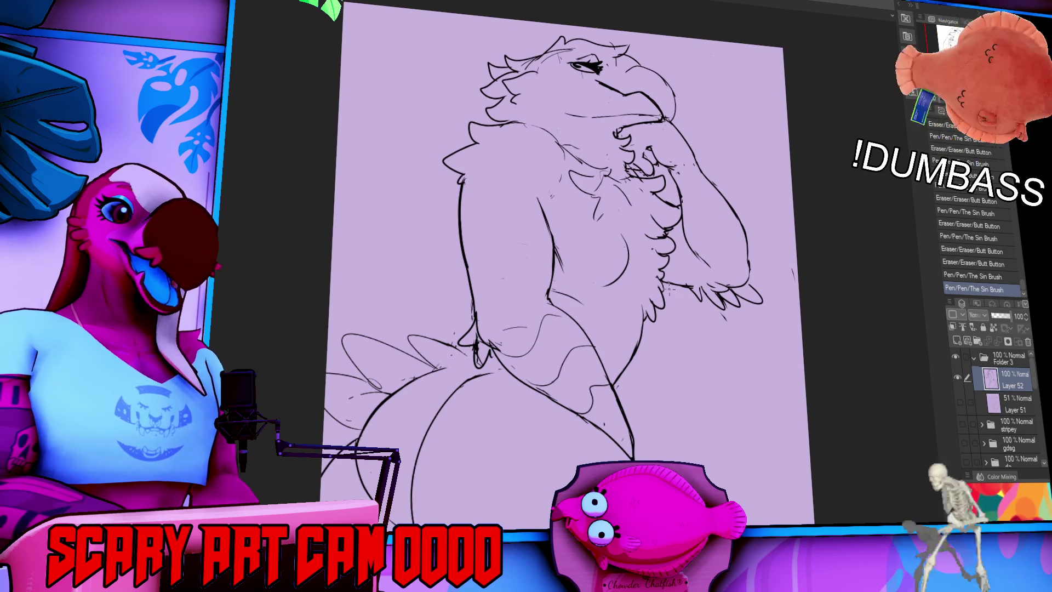
Undo the recent small ink strokes on the bird, briefly restoring one before removing it again
{"action": "key", "text": "ctrl+z"}
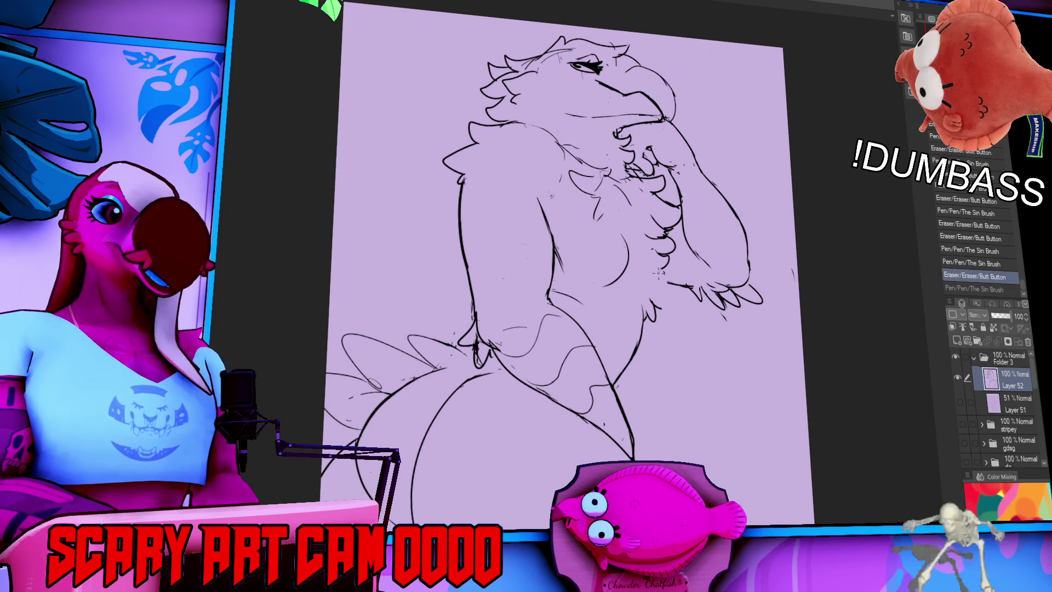
{"action": "key", "text": "ctrl+z"}
{"action": "mouse_move", "coordinate": [691, 333]}
{"action": "left_mouse_down"}
{"action": "mouse_move", "coordinate": [692, 345]}
{"action": "mouse_move", "coordinate": [699, 329]}
{"action": "left_mouse_up"}
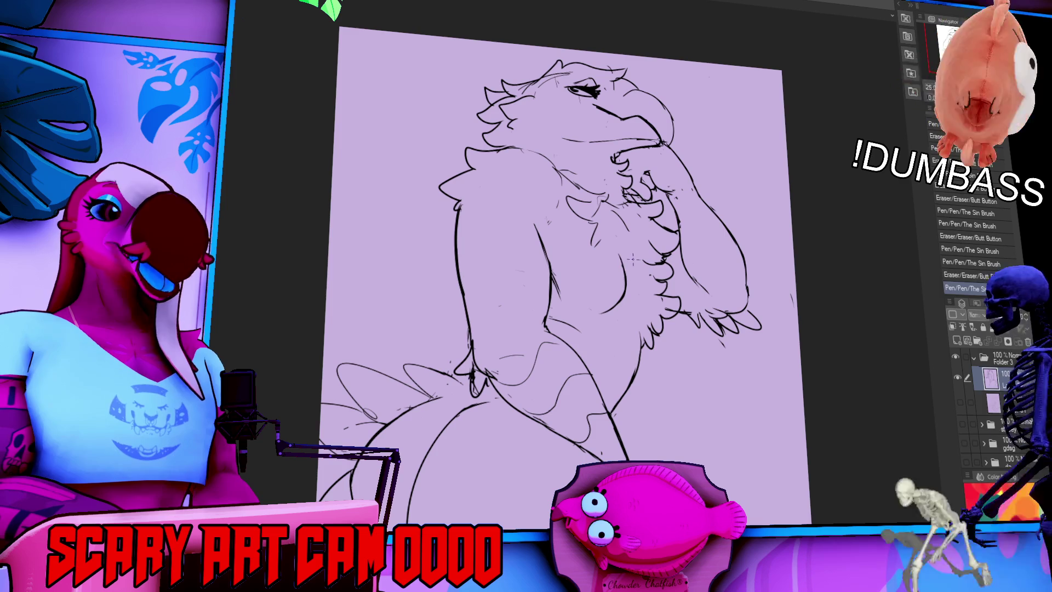
{"action": "key", "text": "ctrl+z"}
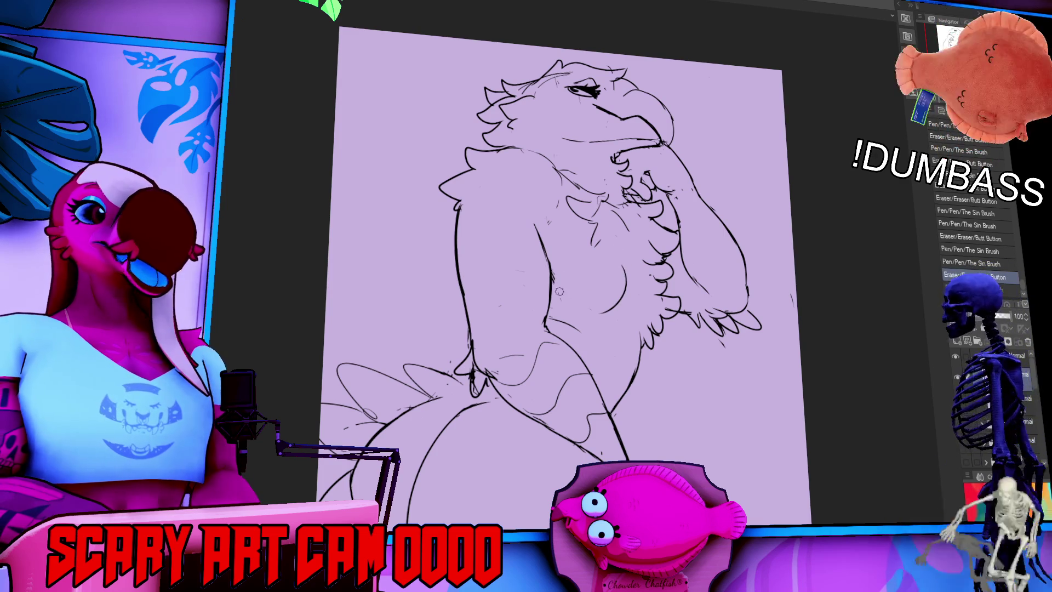
{"action": "key", "text": "ctrl+y"}
{"action": "mouse_move", "coordinate": [629, 310]}
{"action": "left_mouse_down"}
{"action": "mouse_move", "coordinate": [640, 312]}
{"action": "mouse_move", "coordinate": [633, 265]}
{"action": "mouse_move", "coordinate": [603, 229]}
{"action": "mouse_move", "coordinate": [618, 221]}
{"action": "mouse_move", "coordinate": [607, 226]}
{"action": "left_mouse_up"}
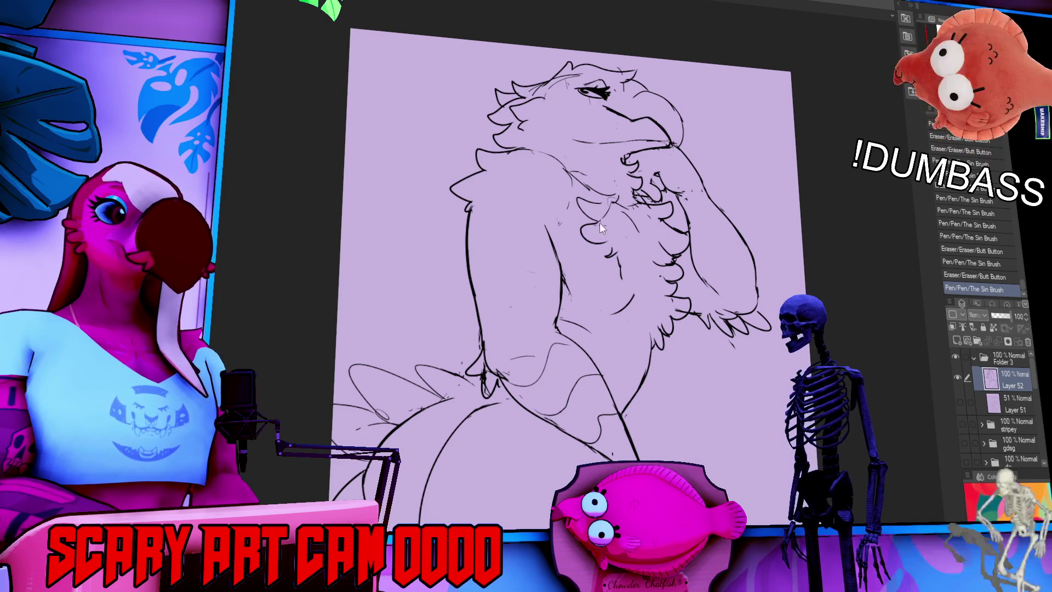
{"action": "key", "text": "ctrl+z"}
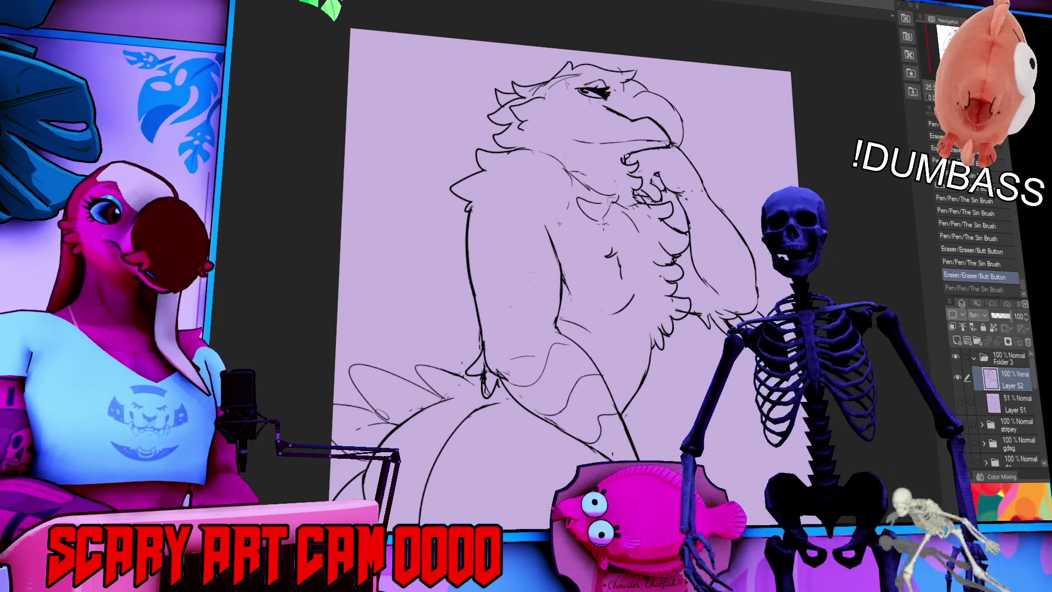
{"action": "key", "text": "ctrl+Tab"}
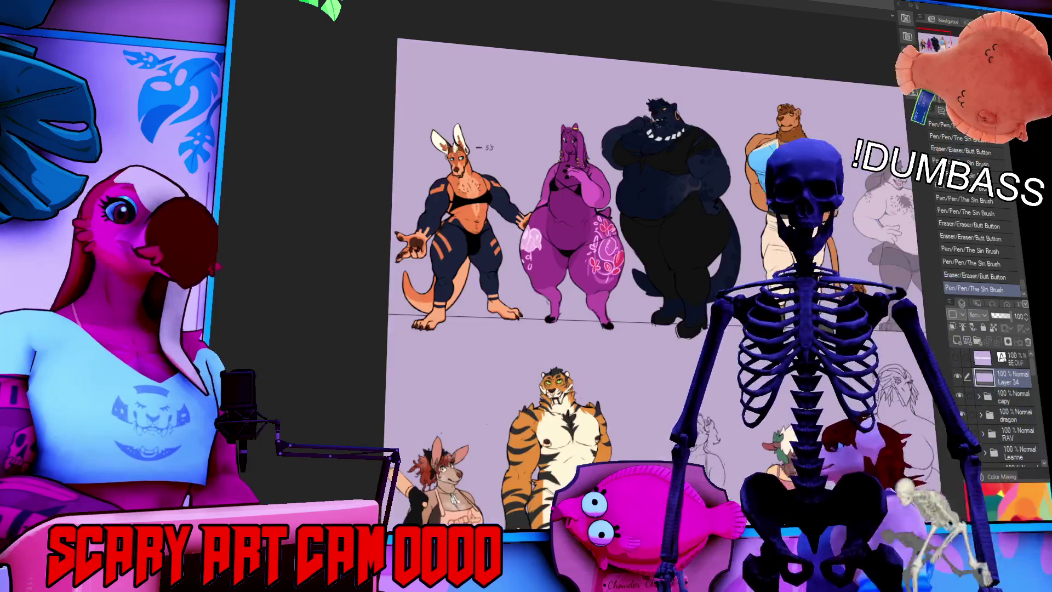
{"action": "key", "text": "ctrl+Tab"}
{"action": "scroll", "coordinate": [581, 274], "scroll_direction": "up", "scroll_amount": 3}
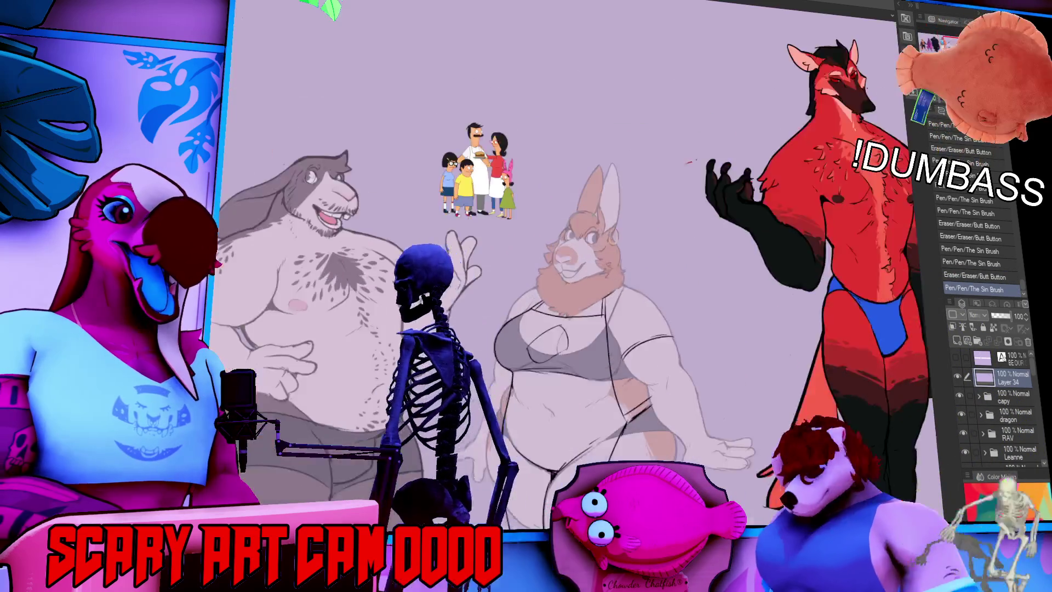
{"action": "scroll", "coordinate": [844, 294], "scroll_direction": "up", "scroll_amount": 3}
{"action": "scroll", "coordinate": [844, 294], "scroll_direction": "up", "scroll_amount": 1}
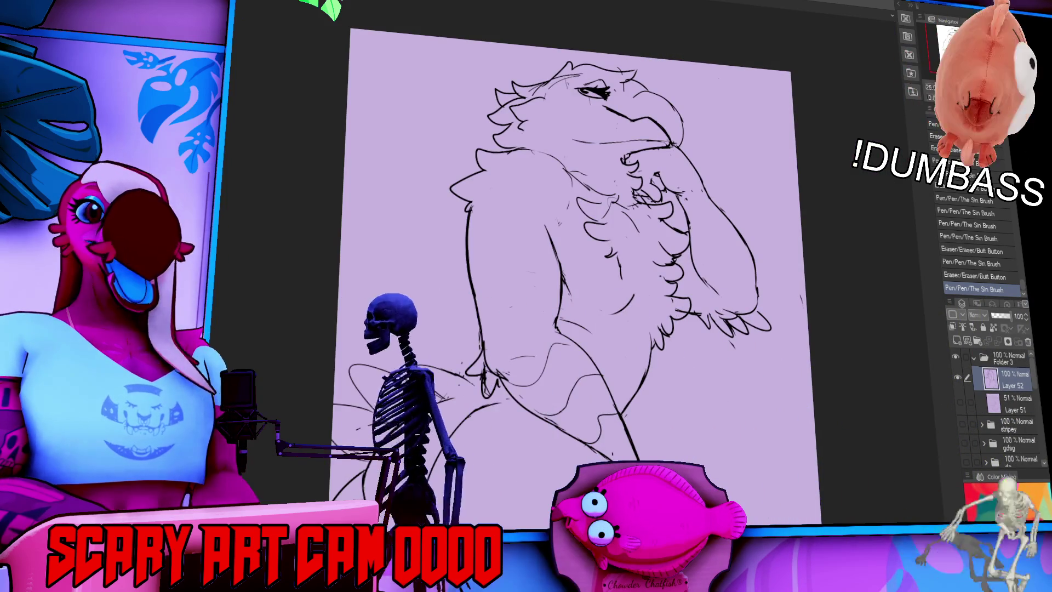
Erase and redraw the chest feather lines, undoing retries, then zoom in on the bird
{"action": "left_click_drag", "start_coordinate": [609, 285], "coordinate": [615, 293]}
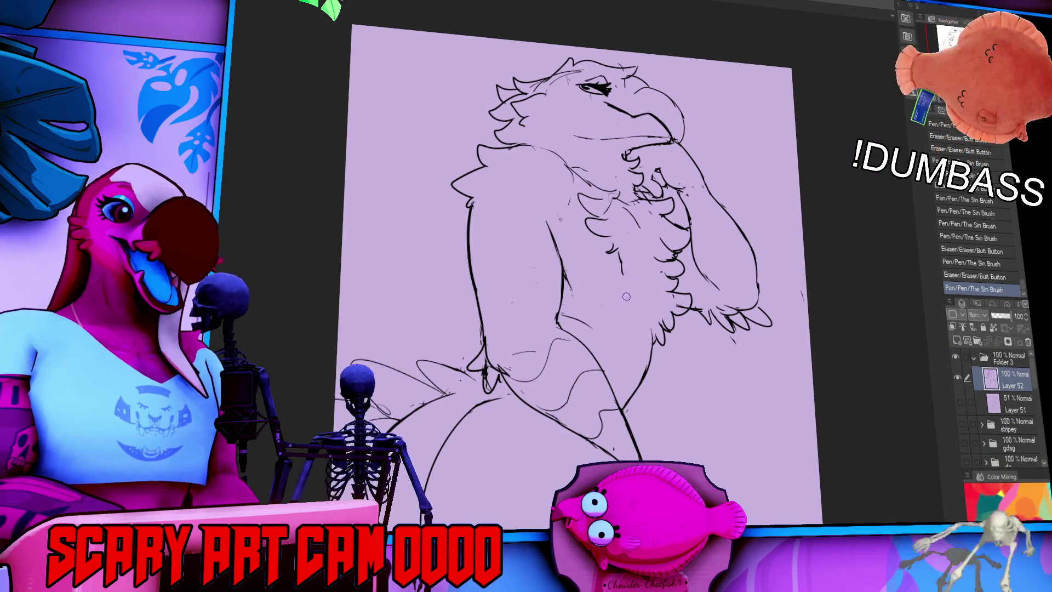
{"action": "key", "text": "ctrl+z"}
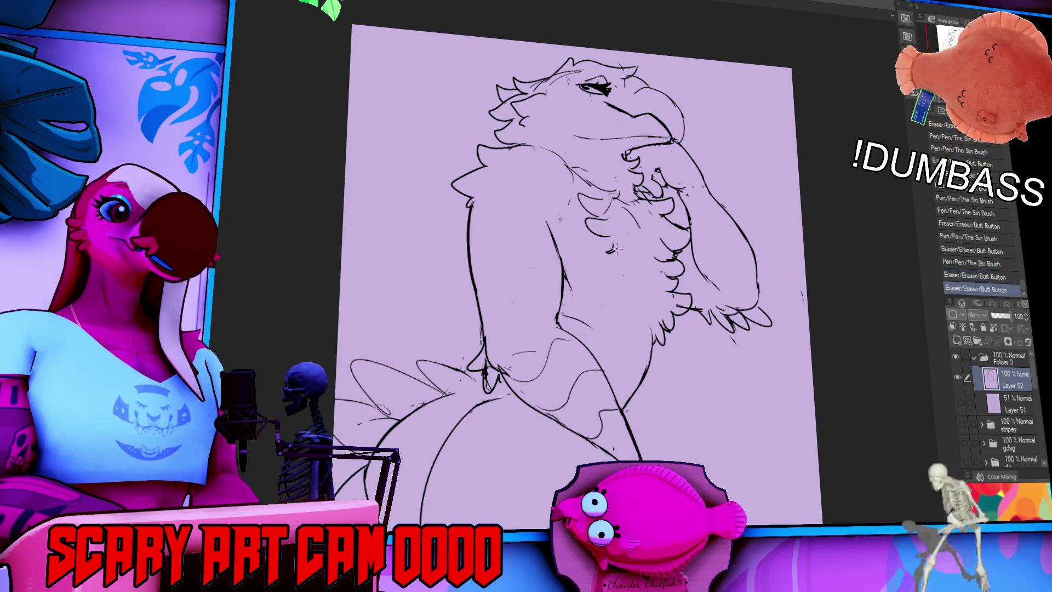
{"action": "mouse_move", "coordinate": [605, 249]}
{"action": "left_mouse_down"}
{"action": "mouse_move", "coordinate": [609, 235]}
{"action": "mouse_move", "coordinate": [611, 252]}
{"action": "left_mouse_up"}
{"action": "key", "text": "ctrl+z"}
{"action": "left_click_drag", "start_coordinate": [607, 241], "coordinate": [609, 243]}
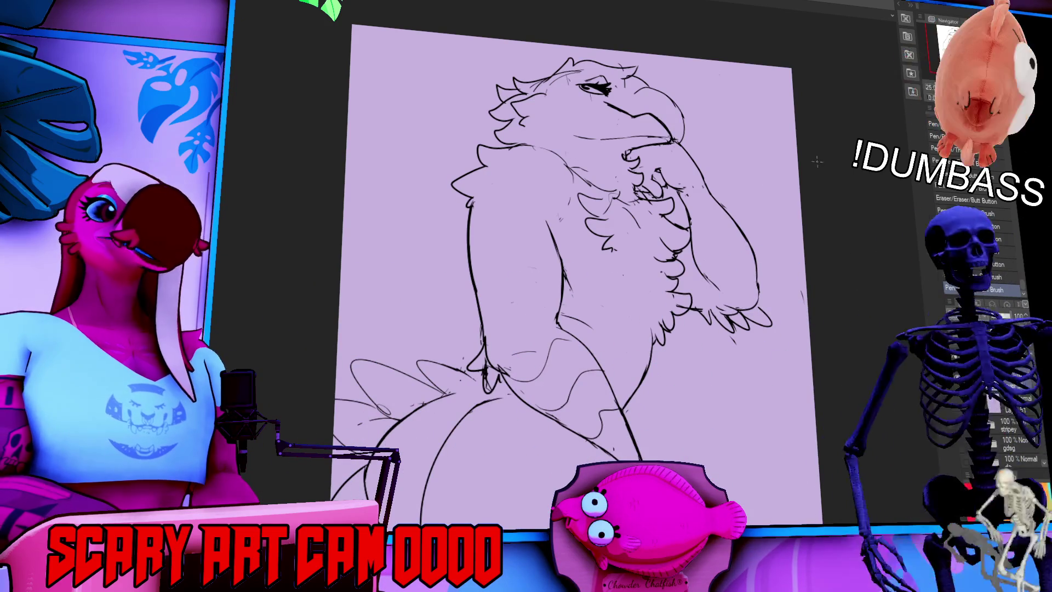
{"action": "key", "text": "ctrl+plus"}
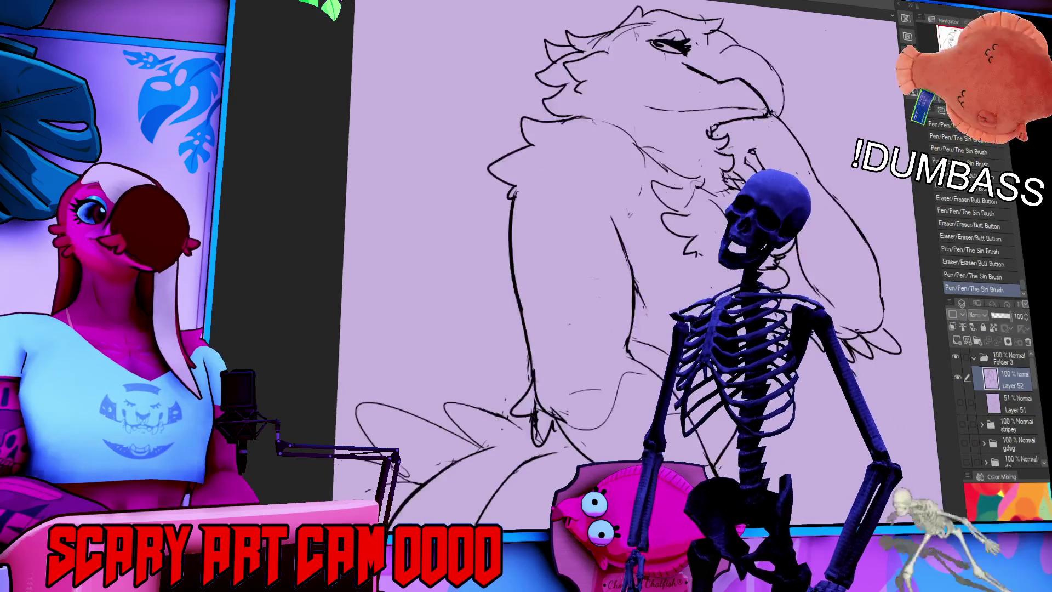
Mirror the canvas to check the bird, flip it back, and clear the selection
{"action": "left_click_drag", "start_coordinate": [603, 274], "coordinate": [477, 288]}
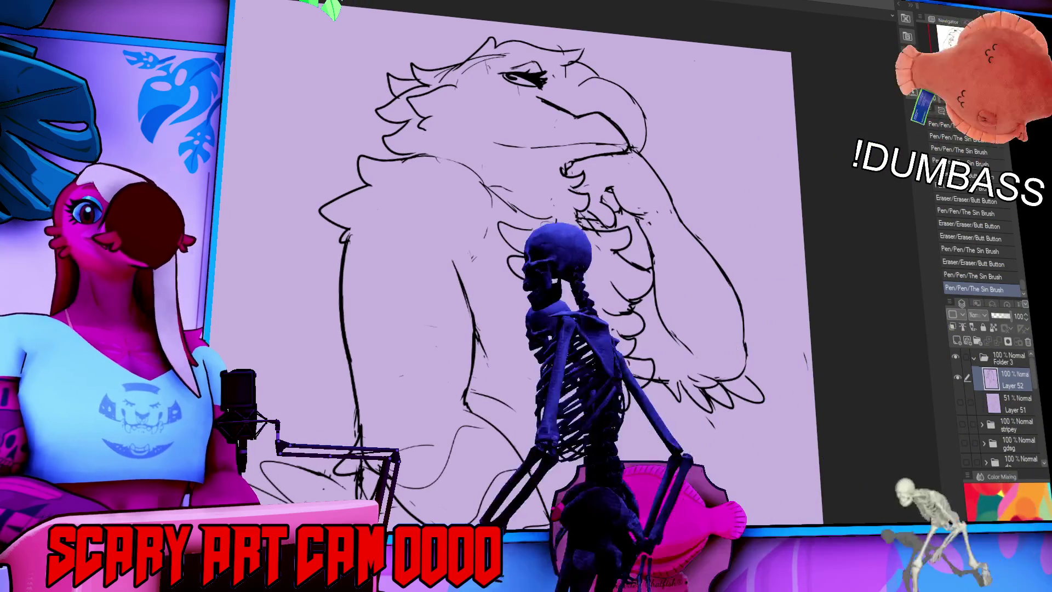
{"action": "key", "text": "h"}
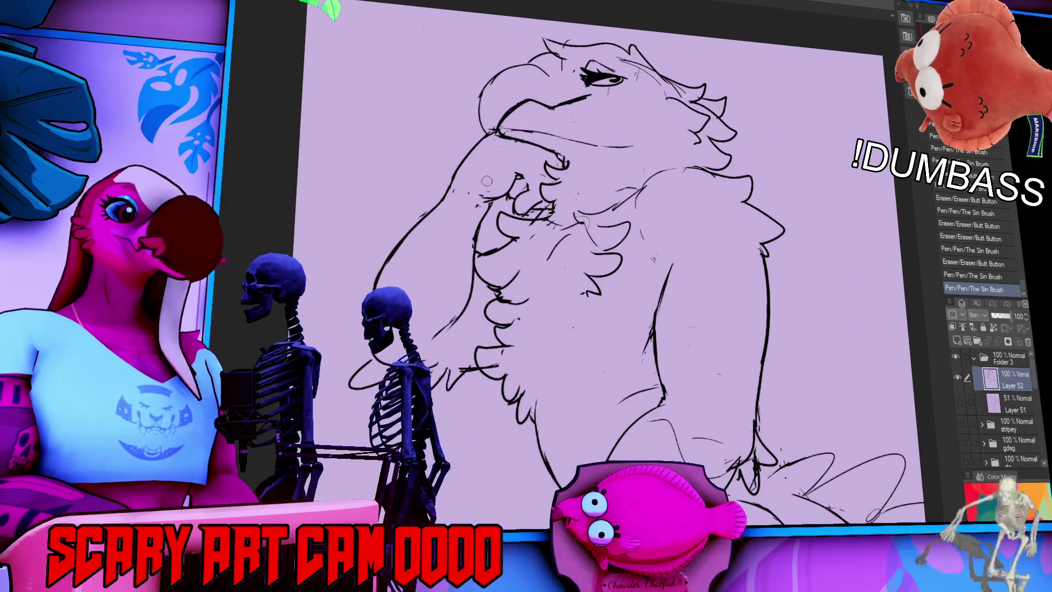
{"action": "key", "text": "h"}
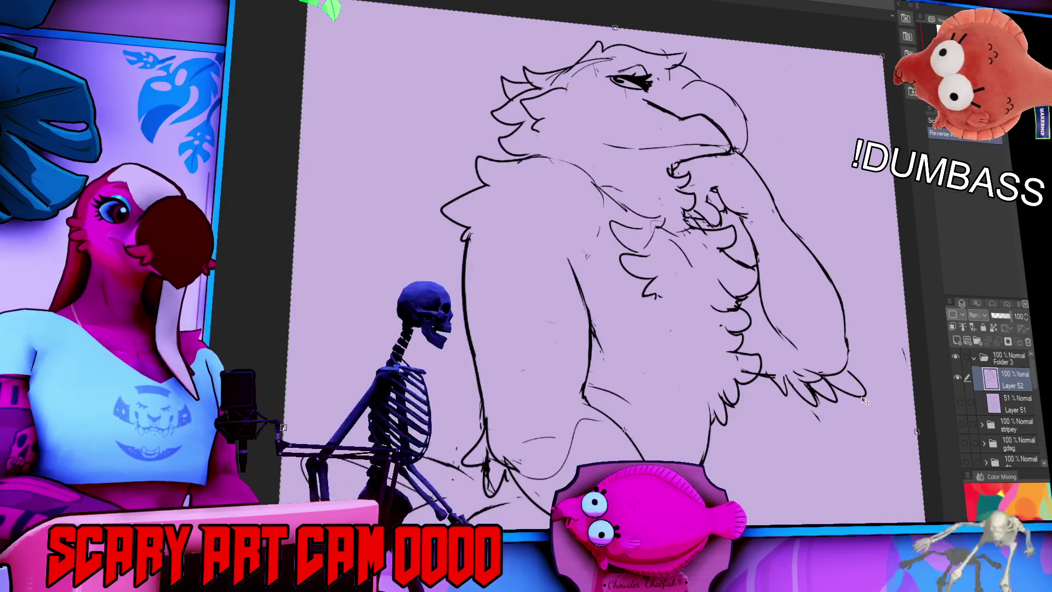
{"action": "key", "text": "ctrl+d"}
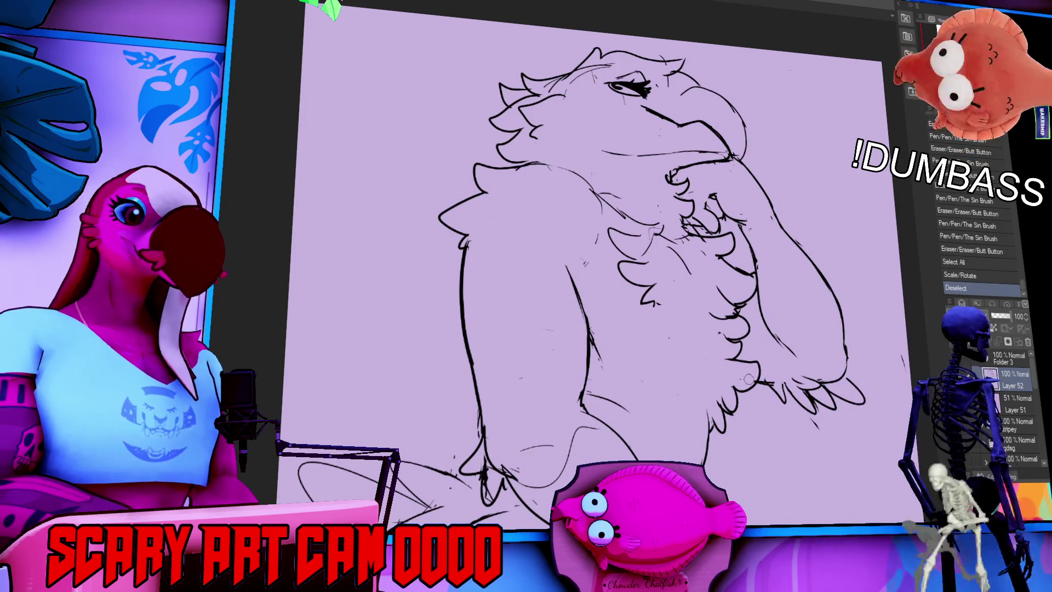
Erase stray marks around the wing feathers and touch up small feather strokes
{"action": "left_click_drag", "start_coordinate": [663, 307], "coordinate": [655, 332]}
{"action": "mouse_move", "coordinate": [600, 277]}
{"action": "left_mouse_down"}
{"action": "mouse_move", "coordinate": [578, 311]}
{"action": "mouse_move", "coordinate": [601, 274]}
{"action": "mouse_move", "coordinate": [593, 289]}
{"action": "left_mouse_up"}
{"action": "mouse_move", "coordinate": [597, 279]}
{"action": "left_mouse_down"}
{"action": "mouse_move", "coordinate": [593, 291]}
{"action": "mouse_move", "coordinate": [635, 294]}
{"action": "left_mouse_up"}
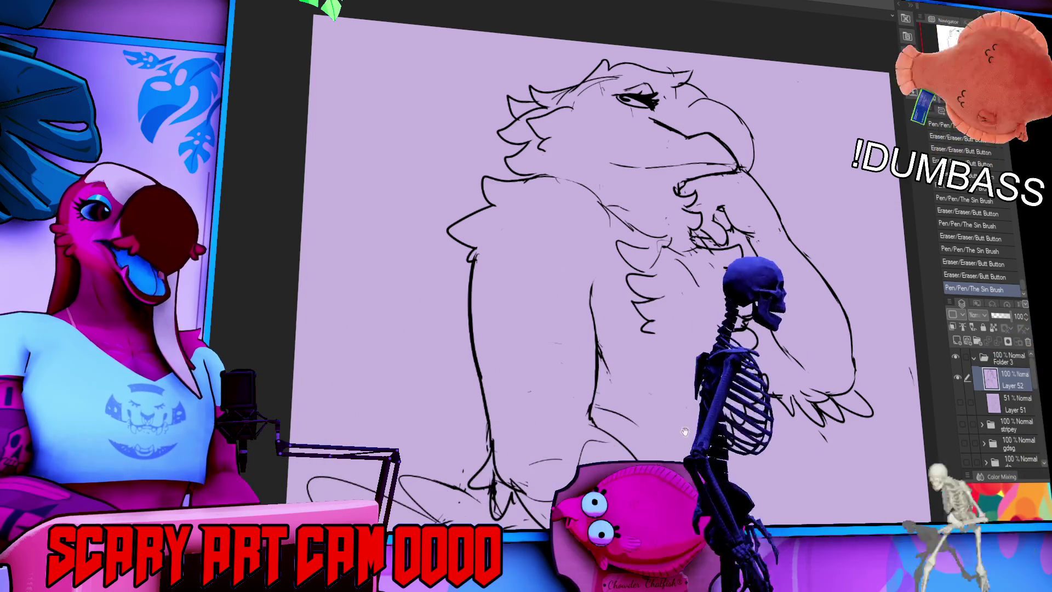
Erase stray lines across the chest, upper chest and wing
{"action": "left_click_drag", "start_coordinate": [634, 294], "coordinate": [673, 261]}
{"action": "left_click_drag", "start_coordinate": [621, 326], "coordinate": [620, 336]}
{"action": "mouse_move", "coordinate": [615, 393]}
{"action": "left_mouse_down"}
{"action": "mouse_move", "coordinate": [622, 351]}
{"action": "mouse_move", "coordinate": [620, 381]}
{"action": "left_mouse_up"}
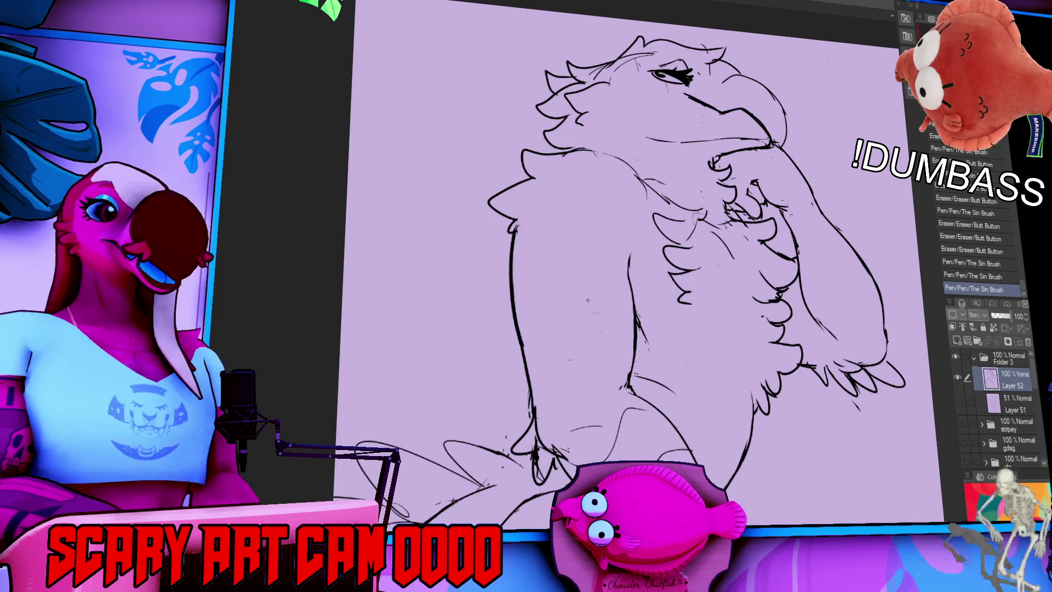
{"action": "left_click_drag", "start_coordinate": [527, 236], "coordinate": [592, 160]}
{"action": "left_click_drag", "start_coordinate": [797, 274], "coordinate": [803, 284]}
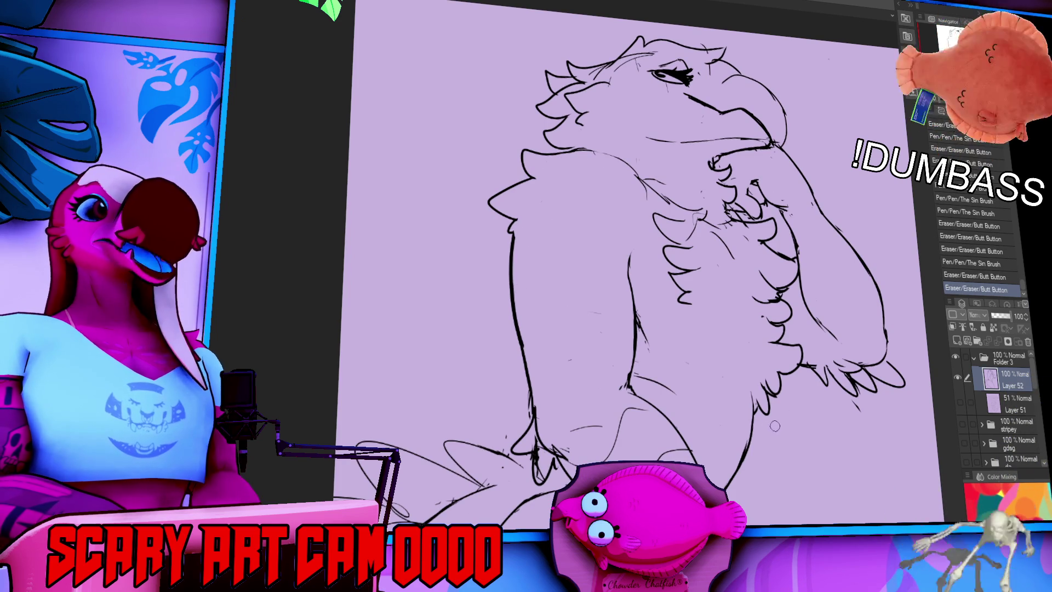
Add small ink strokes to the chest feathers, taking back one unwanted short stroke
{"action": "left_click_drag", "start_coordinate": [748, 291], "coordinate": [753, 294]}
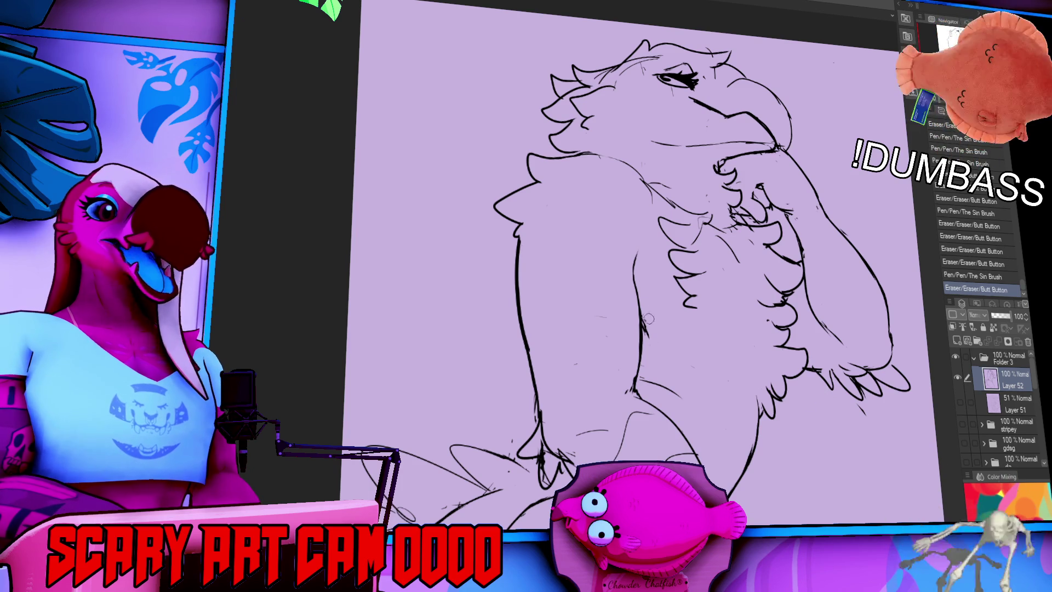
{"action": "left_click_drag", "start_coordinate": [652, 335], "coordinate": [671, 343]}
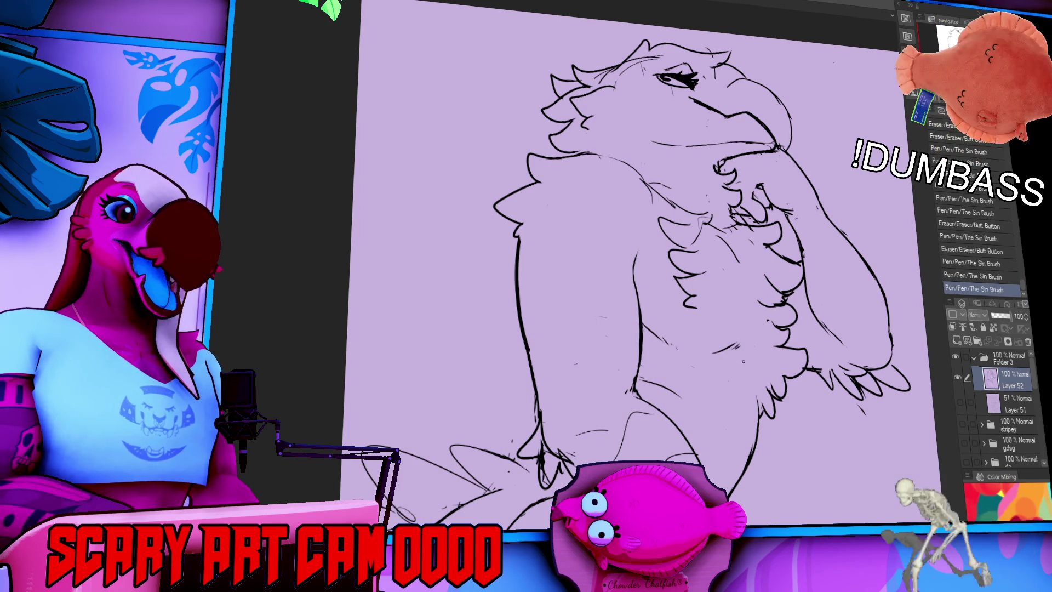
{"action": "mouse_move", "coordinate": [738, 324]}
{"action": "left_mouse_down"}
{"action": "mouse_move", "coordinate": [752, 337]}
{"action": "mouse_move", "coordinate": [759, 307]}
{"action": "mouse_move", "coordinate": [765, 329]}
{"action": "left_mouse_up"}
{"action": "key", "text": "ctrl+z"}
Add several short ink strokes on the chest lines
{"action": "left_click_drag", "start_coordinate": [805, 311], "coordinate": [785, 368]}
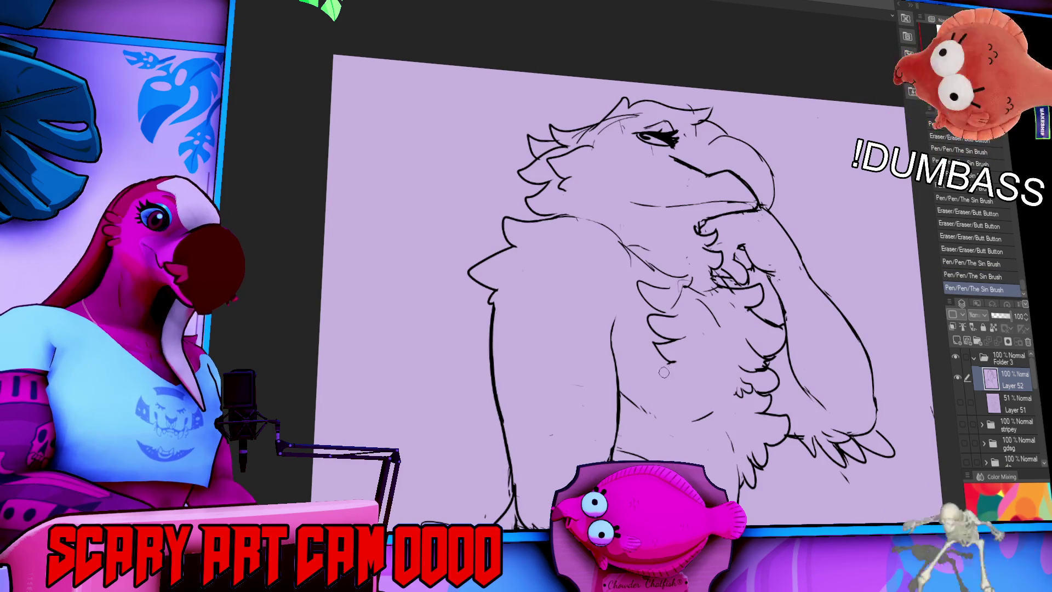
{"action": "mouse_move", "coordinate": [682, 363]}
{"action": "left_mouse_down"}
{"action": "mouse_move", "coordinate": [674, 373]}
{"action": "mouse_move", "coordinate": [657, 351]}
{"action": "mouse_move", "coordinate": [665, 361]}
{"action": "mouse_move", "coordinate": [665, 346]}
{"action": "left_mouse_up"}
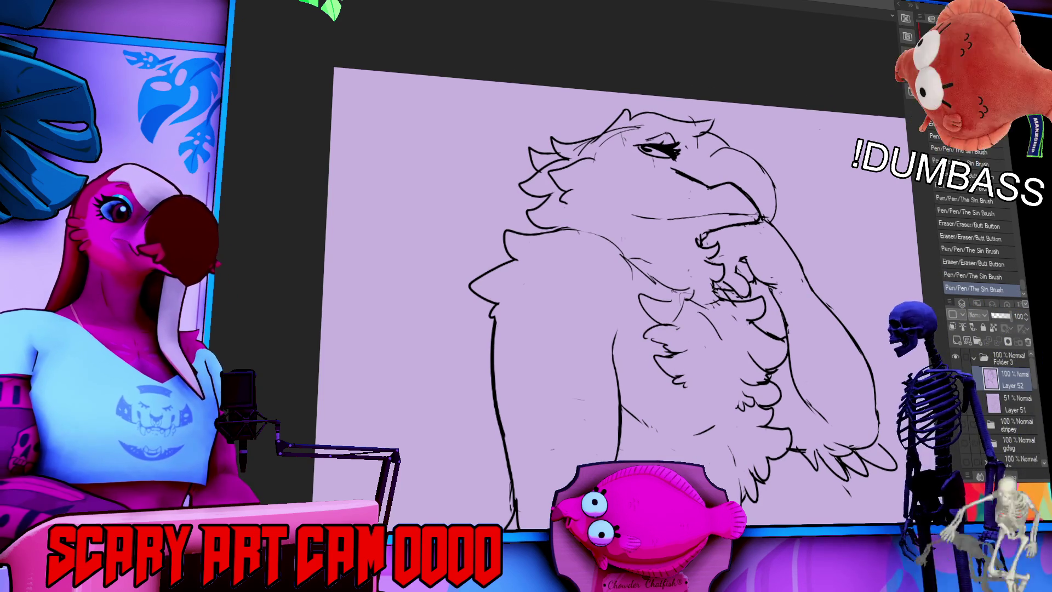
{"action": "left_click_drag", "start_coordinate": [708, 234], "coordinate": [710, 274]}
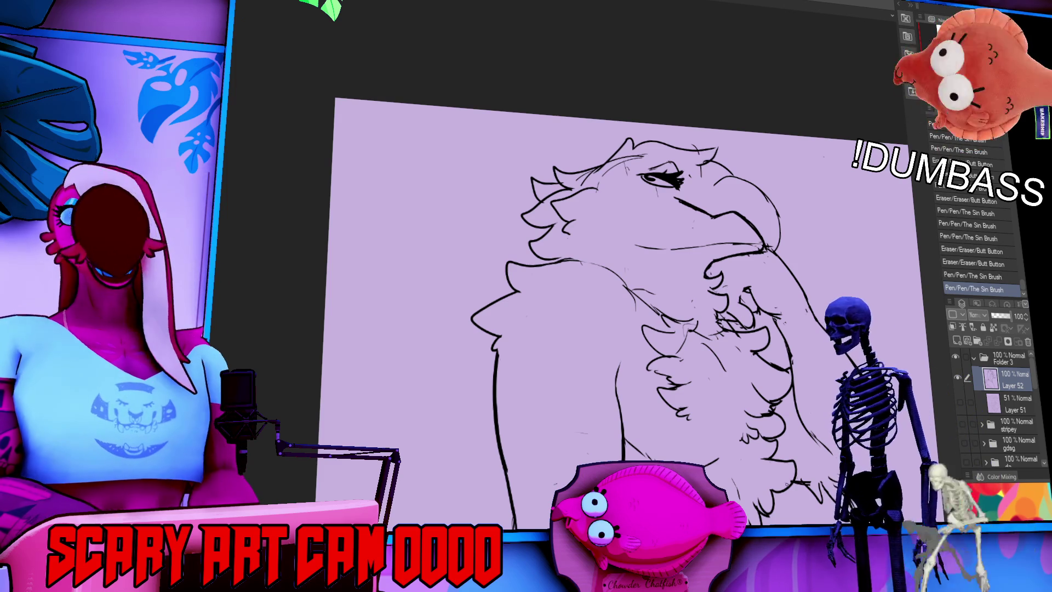
{"action": "left_click_drag", "start_coordinate": [696, 422], "coordinate": [697, 396]}
{"action": "mouse_move", "coordinate": [762, 425]}
{"action": "left_mouse_down"}
{"action": "mouse_move", "coordinate": [789, 439]}
{"action": "mouse_move", "coordinate": [783, 395]}
{"action": "left_mouse_up"}
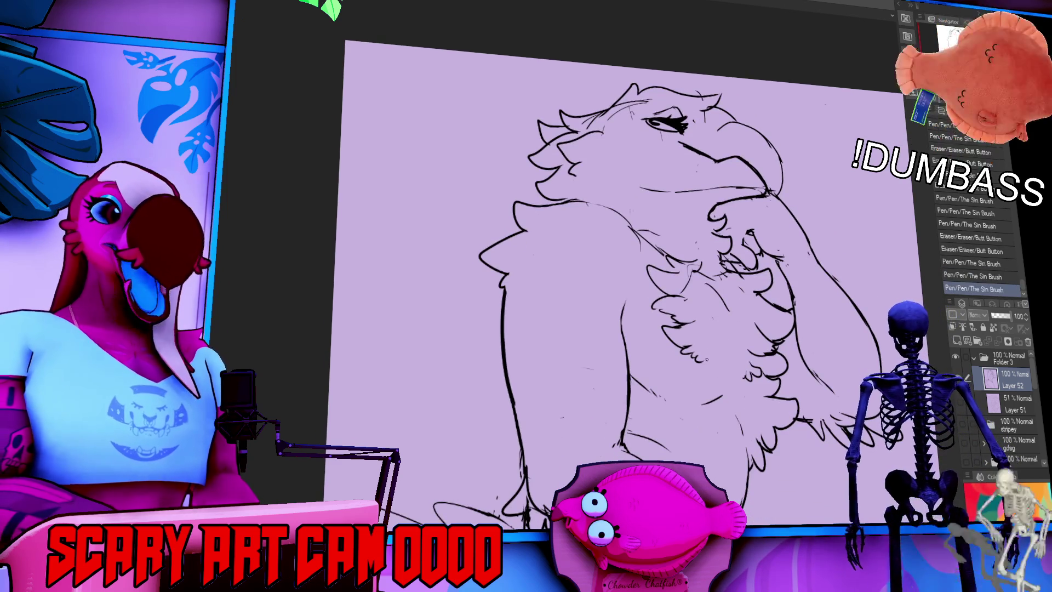
{"action": "mouse_move", "coordinate": [712, 165]}
{"action": "left_mouse_down"}
{"action": "mouse_move", "coordinate": [707, 204]}
{"action": "mouse_move", "coordinate": [737, 227]}
{"action": "left_mouse_up"}
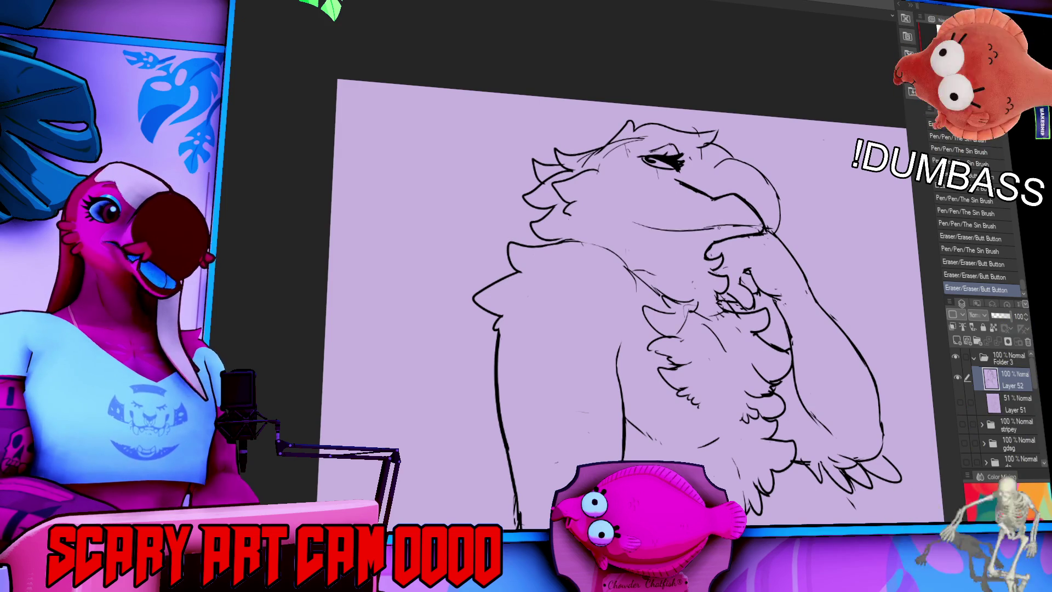
Erase the stray bit under the beak, comparing it with and without via undo/redo
{"action": "mouse_move", "coordinate": [698, 230]}
{"action": "left_mouse_down"}
{"action": "mouse_move", "coordinate": [633, 226]}
{"action": "mouse_move", "coordinate": [709, 219]}
{"action": "left_mouse_up"}
{"action": "key", "text": "ctrl+z"}
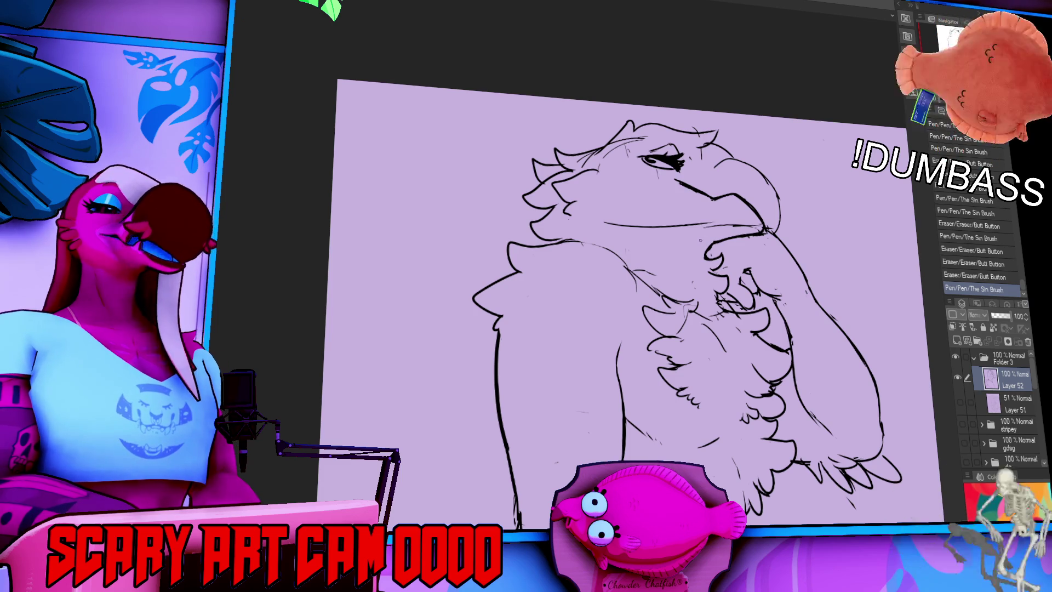
{"action": "left_click_drag", "start_coordinate": [706, 228], "coordinate": [714, 228]}
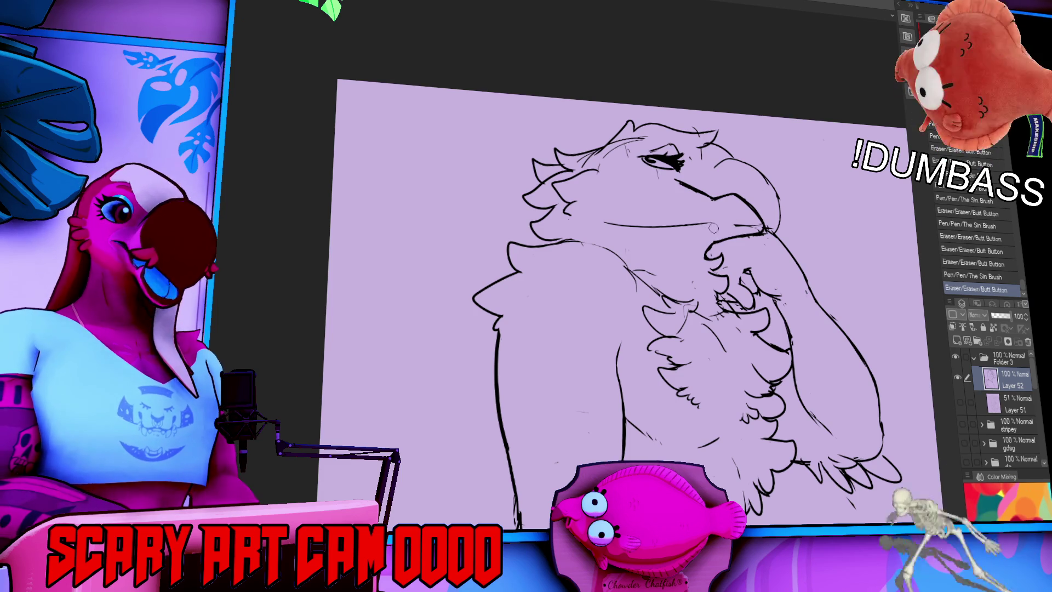
{"action": "key", "text": "ctrl+z"}
{"action": "key", "text": "ctrl+y"}
{"action": "key", "text": "ctrl+z"}
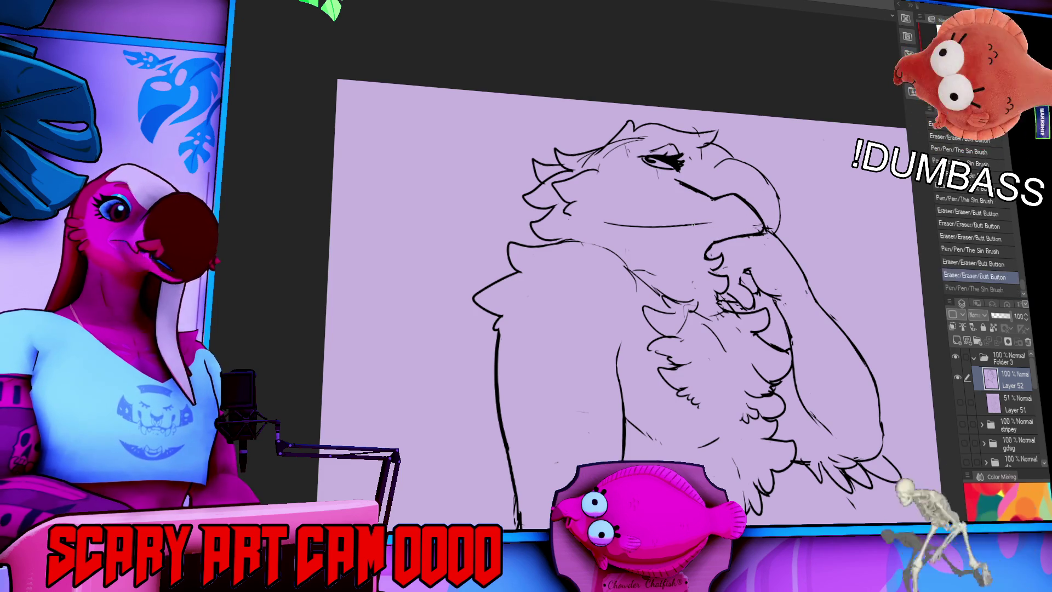
{"action": "key", "text": "ctrl+y"}
Erase a small mark near the beak and restore the extended mouth line
{"action": "left_click_drag", "start_coordinate": [619, 301], "coordinate": [632, 371]}
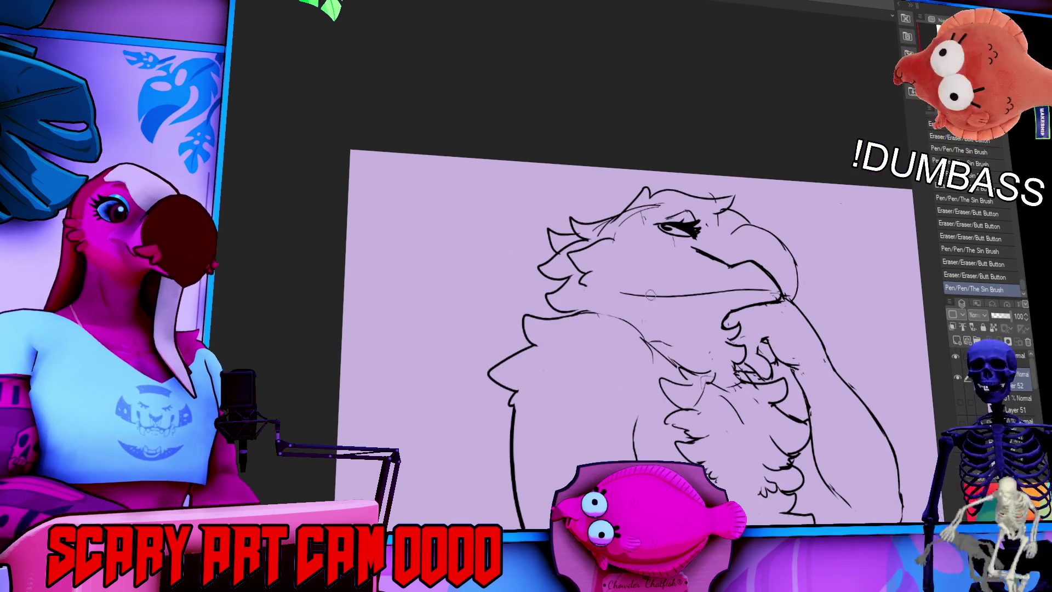
{"action": "key", "text": "ctrl+z"}
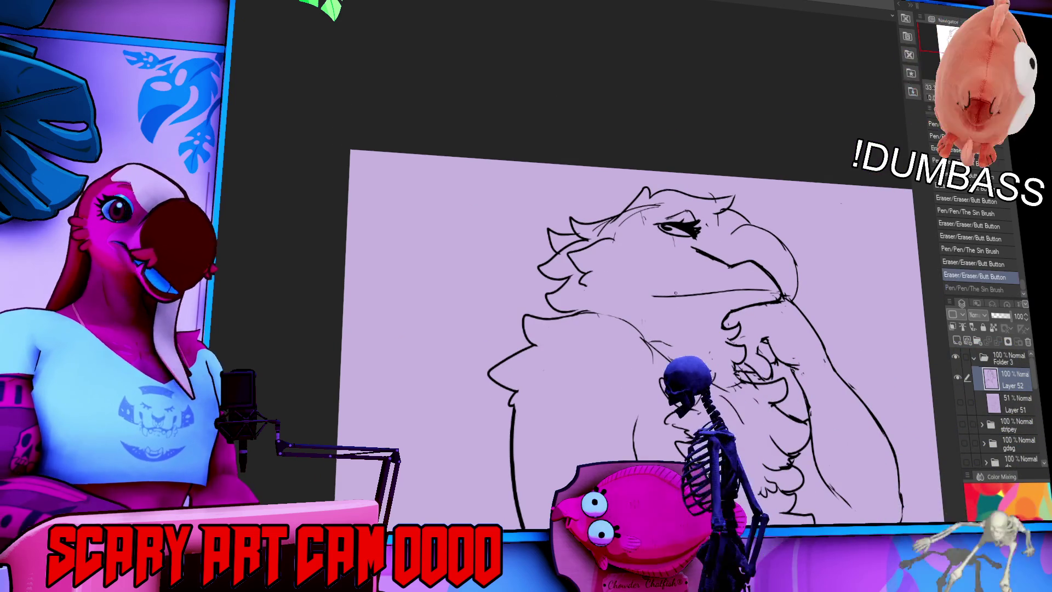
{"action": "left_click_drag", "start_coordinate": [630, 328], "coordinate": [663, 332]}
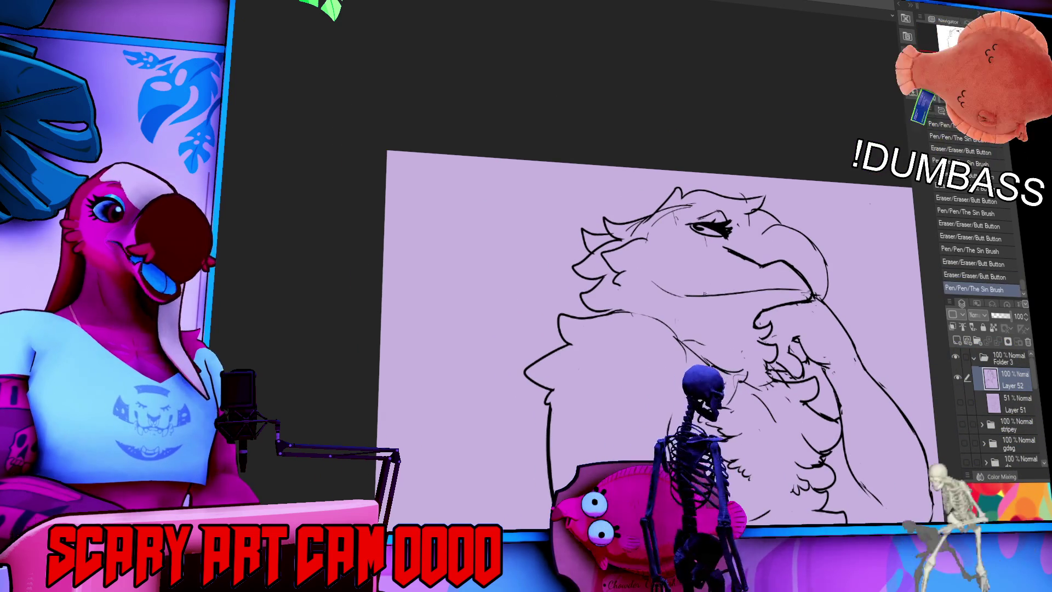
{"action": "key", "text": "ctrl+y"}
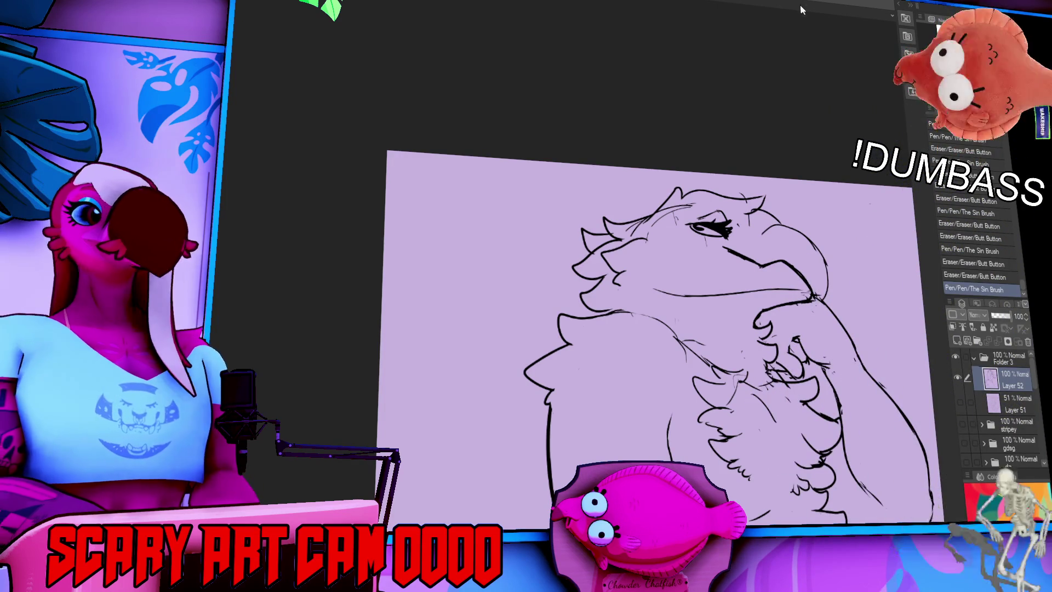
{"action": "scroll", "coordinate": [652, 318], "scroll_direction": "down", "scroll_amount": 1}
Redraw the hand's knuckle with bolder lines and erase small marks on the hand
{"action": "left_click_drag", "start_coordinate": [732, 305], "coordinate": [750, 321]}
{"action": "key", "text": "ctrl+z"}
{"action": "mouse_move", "coordinate": [756, 284]}
{"action": "left_mouse_down"}
{"action": "mouse_move", "coordinate": [763, 296]}
{"action": "mouse_move", "coordinate": [794, 298]}
{"action": "mouse_move", "coordinate": [777, 301]}
{"action": "left_mouse_up"}
{"action": "left_click", "coordinate": [614, 259]}
{"action": "left_click", "coordinate": [650, 270]}
Ink new lines under the beak and small strokes near the eye and cheek
{"action": "mouse_move", "coordinate": [633, 280]}
{"action": "left_mouse_down"}
{"action": "mouse_move", "coordinate": [660, 270]}
{"action": "mouse_move", "coordinate": [587, 253]}
{"action": "mouse_move", "coordinate": [618, 268]}
{"action": "left_mouse_up"}
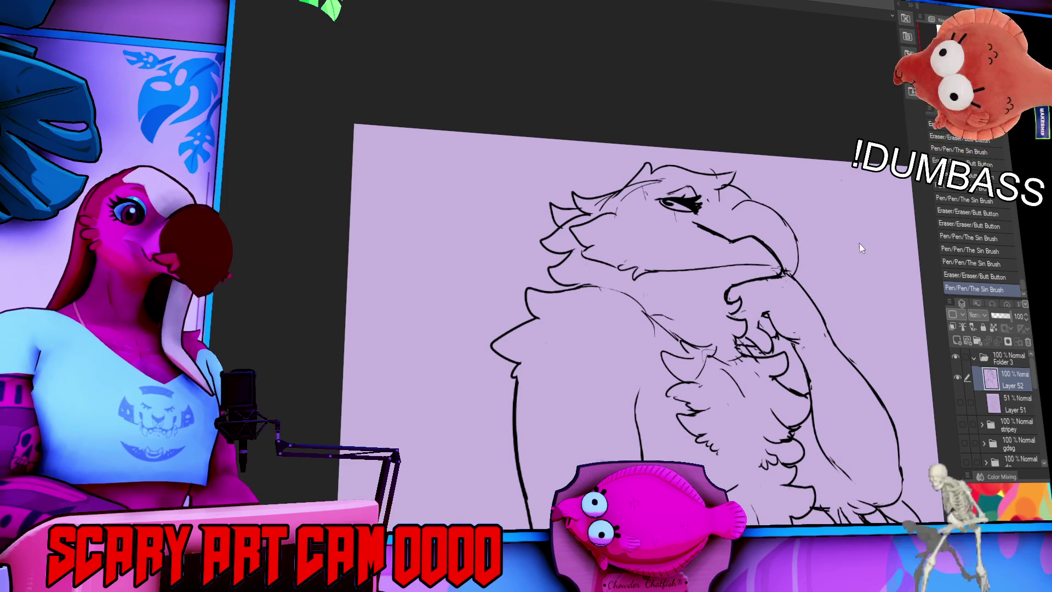
{"action": "mouse_move", "coordinate": [728, 203]}
{"action": "left_mouse_down"}
{"action": "mouse_move", "coordinate": [739, 211]}
{"action": "mouse_move", "coordinate": [728, 211]}
{"action": "left_mouse_up"}
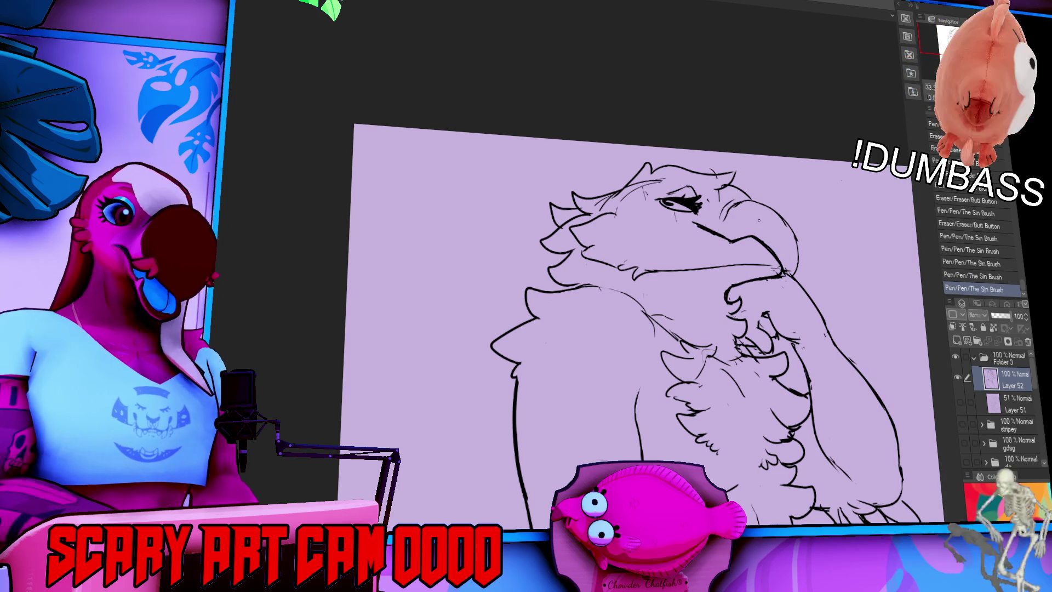
{"action": "key", "text": "ctrl+z"}
{"action": "key", "text": "ctrl+z"}
{"action": "left_click_drag", "start_coordinate": [788, 278], "coordinate": [795, 287]}
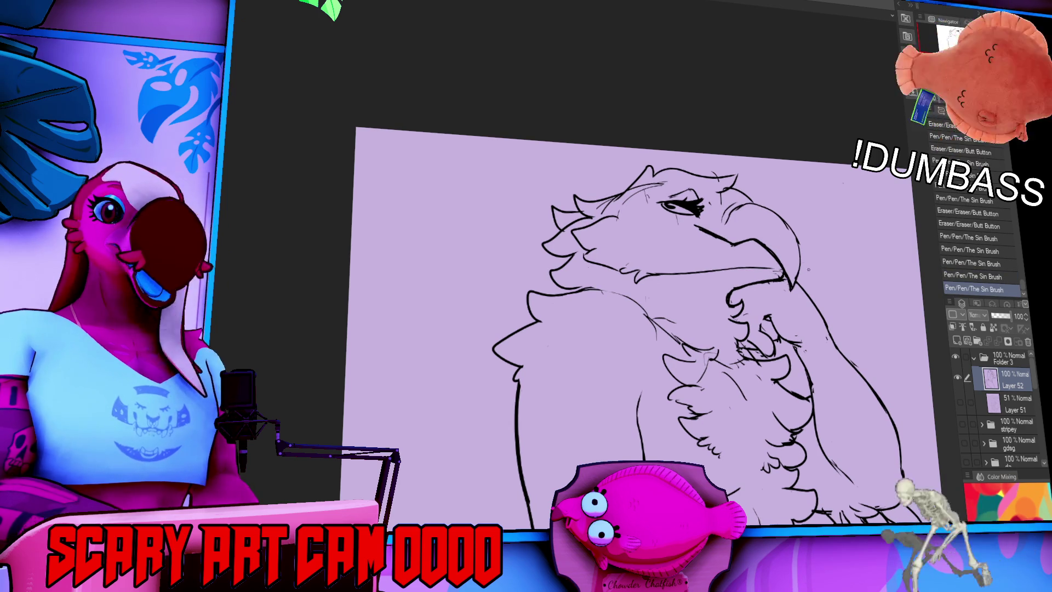
Rework the small marks at the beak tip and top of the beak
{"action": "left_click_drag", "start_coordinate": [771, 244], "coordinate": [785, 253]}
{"action": "left_click_drag", "start_coordinate": [734, 221], "coordinate": [751, 235]}
{"action": "key", "text": "ctrl+z"}
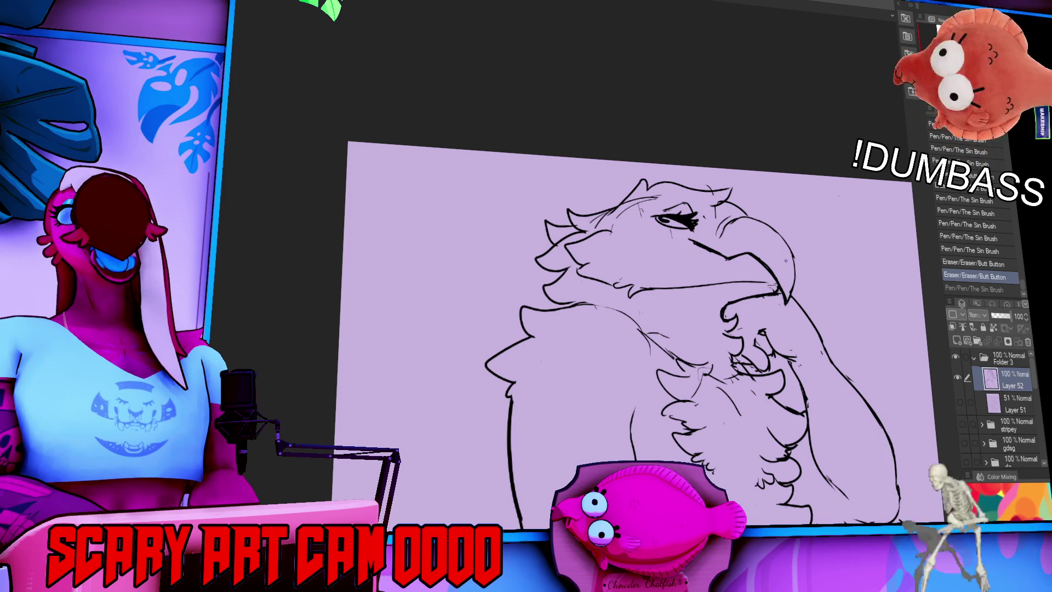
{"action": "left_click_drag", "start_coordinate": [729, 229], "coordinate": [753, 229]}
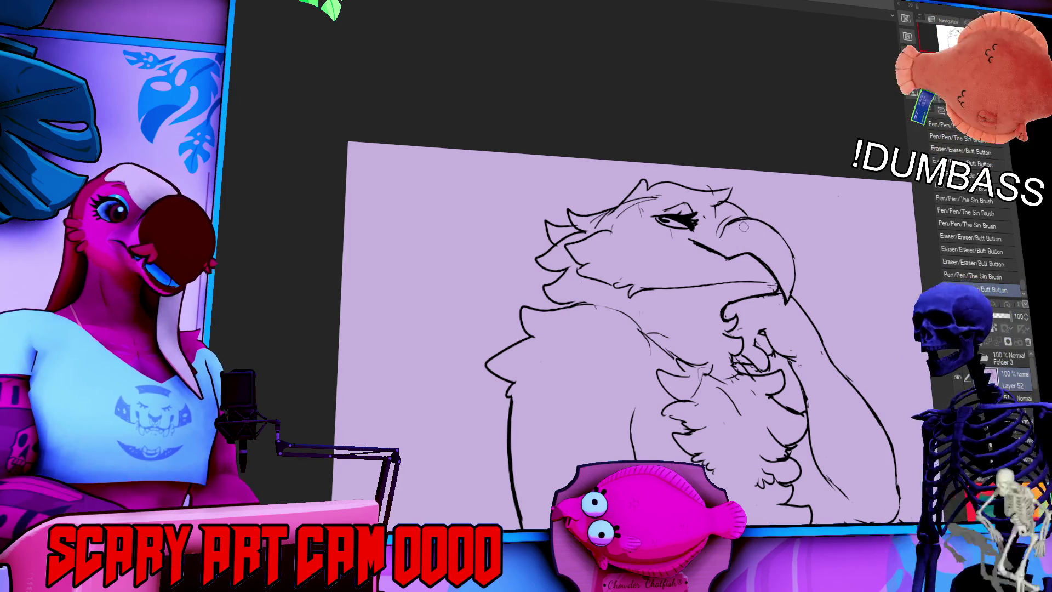
{"action": "key", "text": "ctrl+y"}
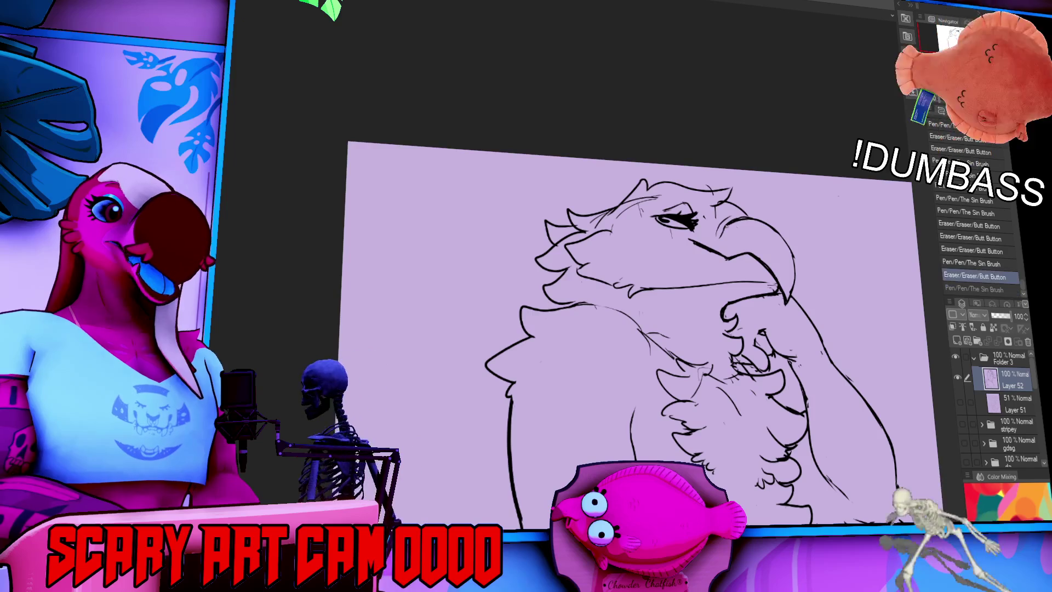
{"action": "key", "text": "ctrl+y"}
{"action": "key", "text": "ctrl+y"}
{"action": "key", "text": "ctrl+y"}
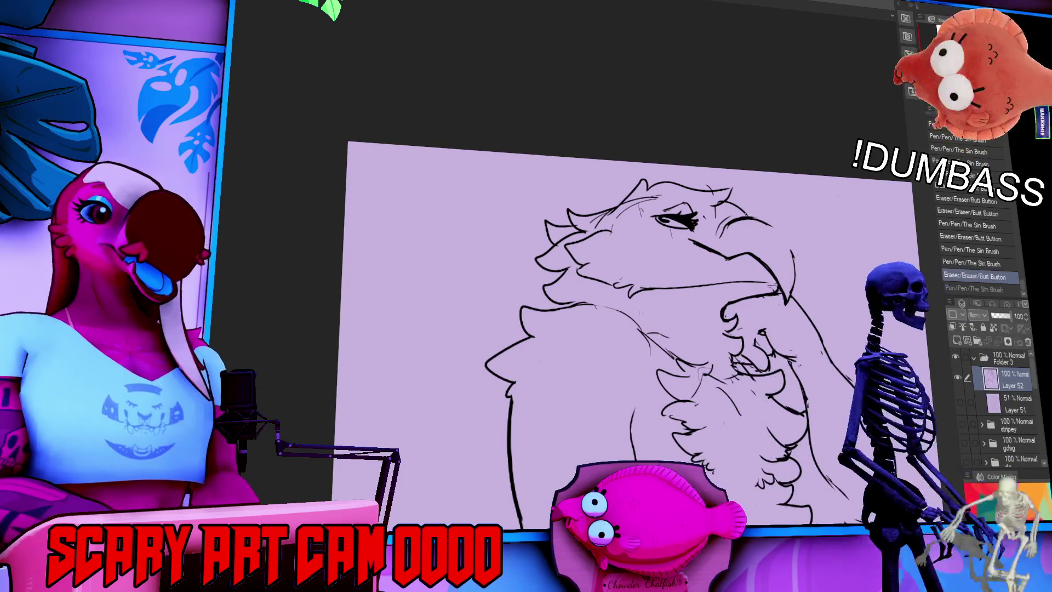
{"action": "left_click_drag", "start_coordinate": [773, 305], "coordinate": [773, 269]}
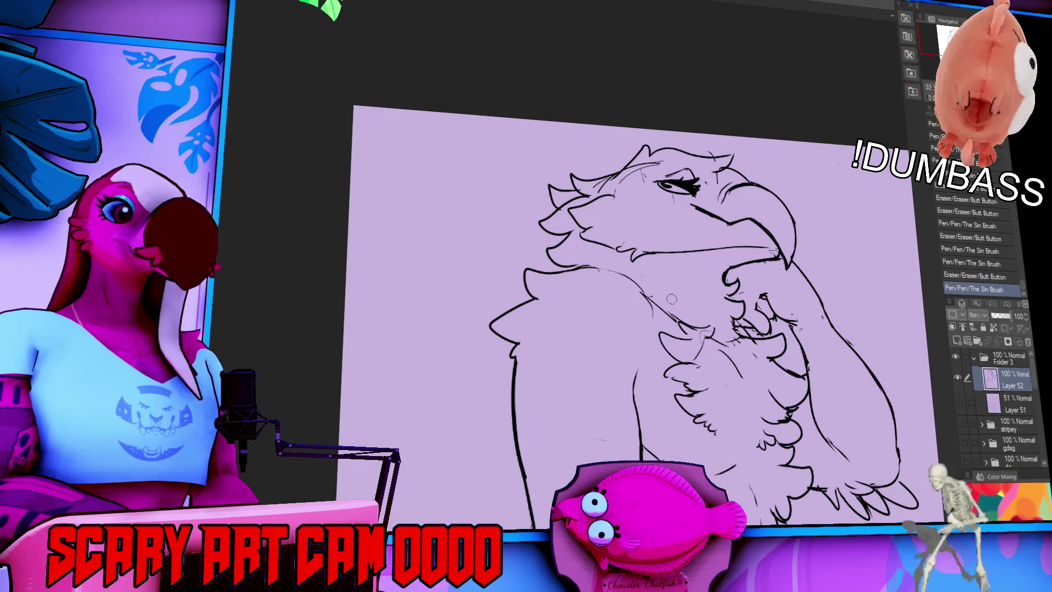
Check the hips and legs, then erase stray marks beside the chest feathers
{"action": "left_click_drag", "start_coordinate": [727, 353], "coordinate": [739, 261]}
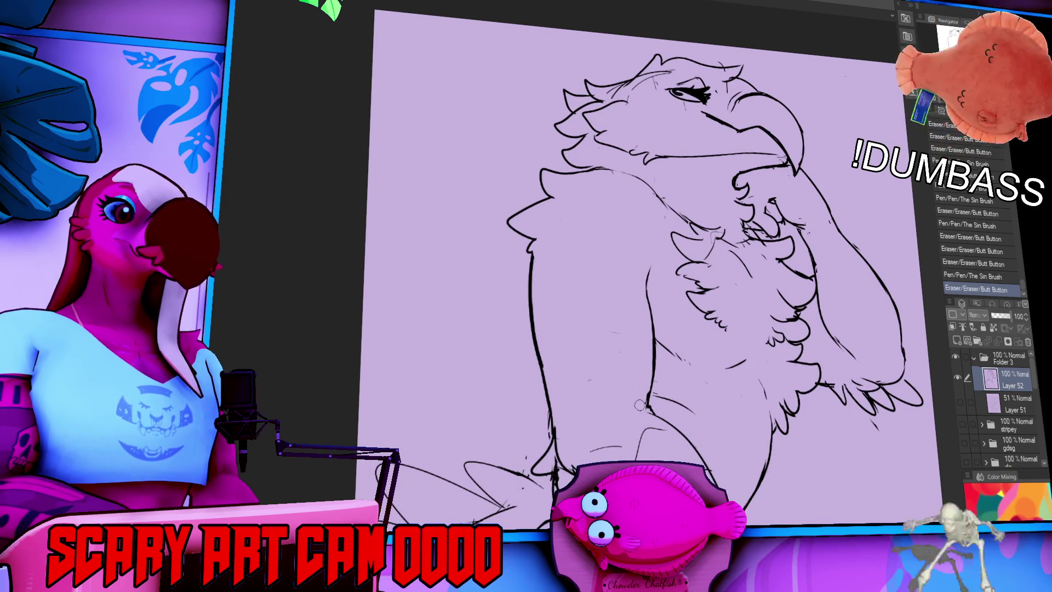
{"action": "left_click_drag", "start_coordinate": [823, 363], "coordinate": [815, 295]}
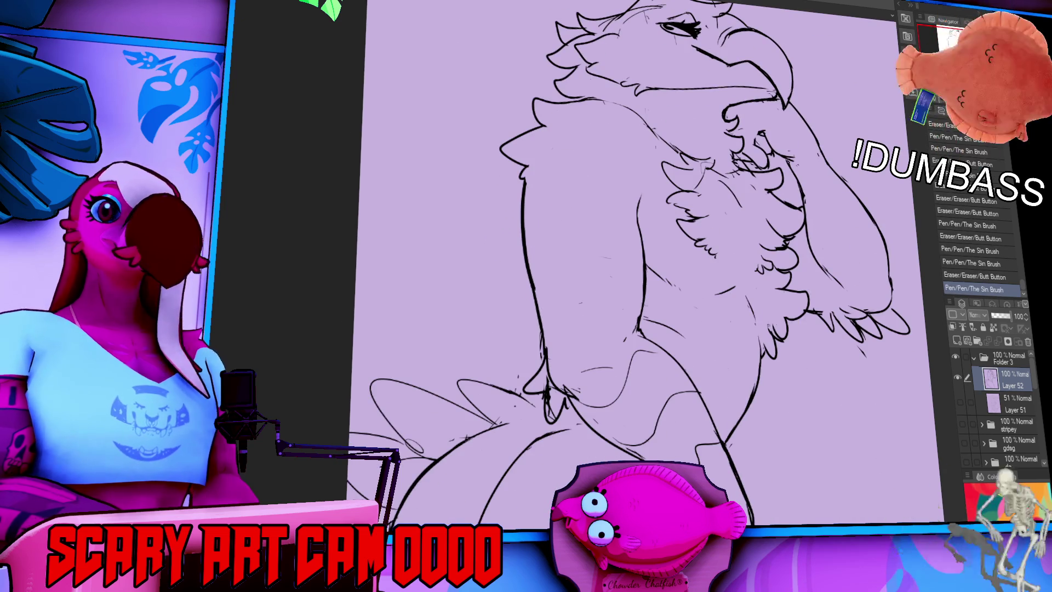
{"action": "left_click_drag", "start_coordinate": [816, 376], "coordinate": [851, 283]}
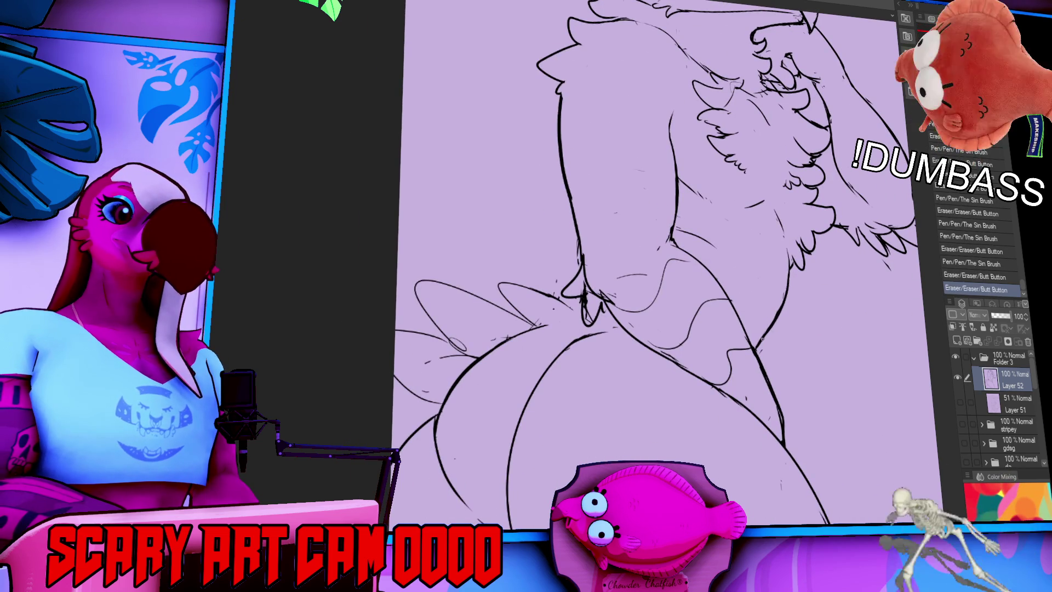
{"action": "left_click_drag", "start_coordinate": [776, 301], "coordinate": [830, 404]}
{"action": "left_click_drag", "start_coordinate": [757, 249], "coordinate": [761, 257]}
{"action": "mouse_move", "coordinate": [783, 327]}
{"action": "left_mouse_down"}
{"action": "mouse_move", "coordinate": [789, 336]}
{"action": "mouse_move", "coordinate": [775, 351]}
{"action": "mouse_move", "coordinate": [786, 342]}
{"action": "left_mouse_up"}
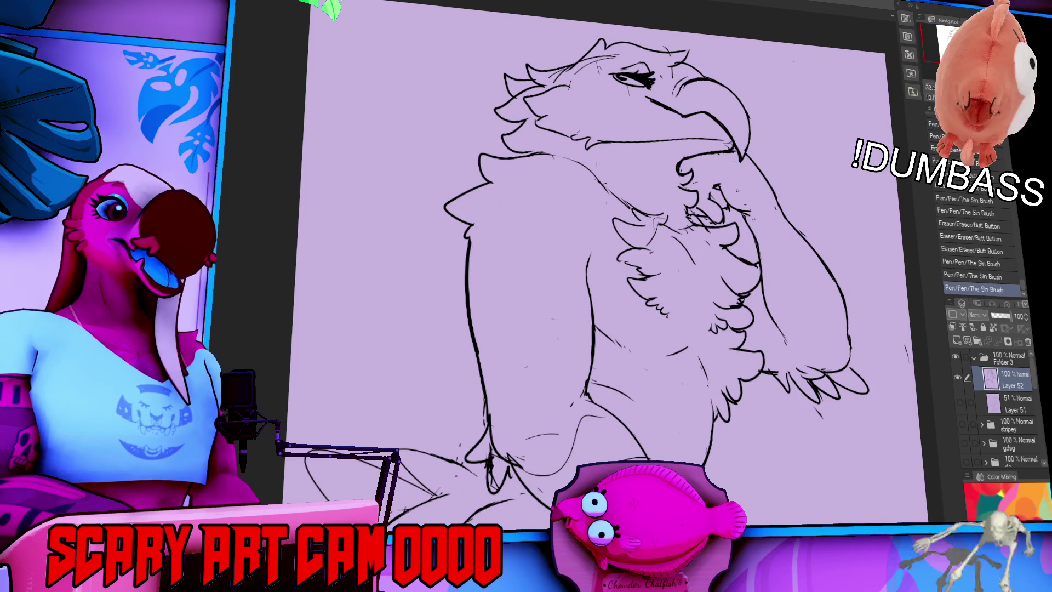
Add a small line near the neck and erase stray bits on the chest
{"action": "left_click_drag", "start_coordinate": [754, 128], "coordinate": [756, 141]}
{"action": "left_click_drag", "start_coordinate": [689, 195], "coordinate": [699, 207]}
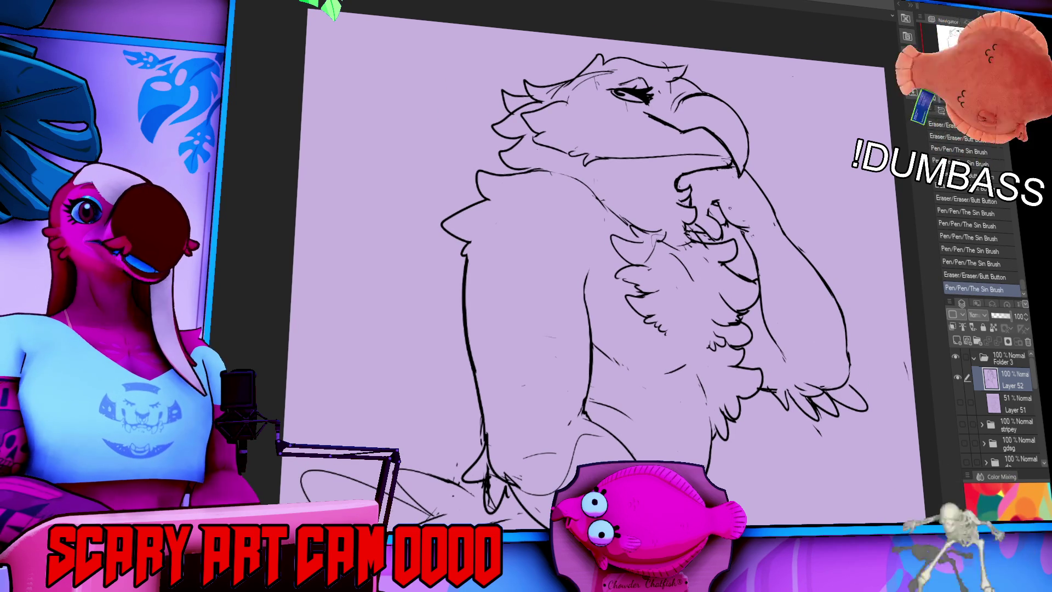
{"action": "left_click_drag", "start_coordinate": [767, 232], "coordinate": [769, 247]}
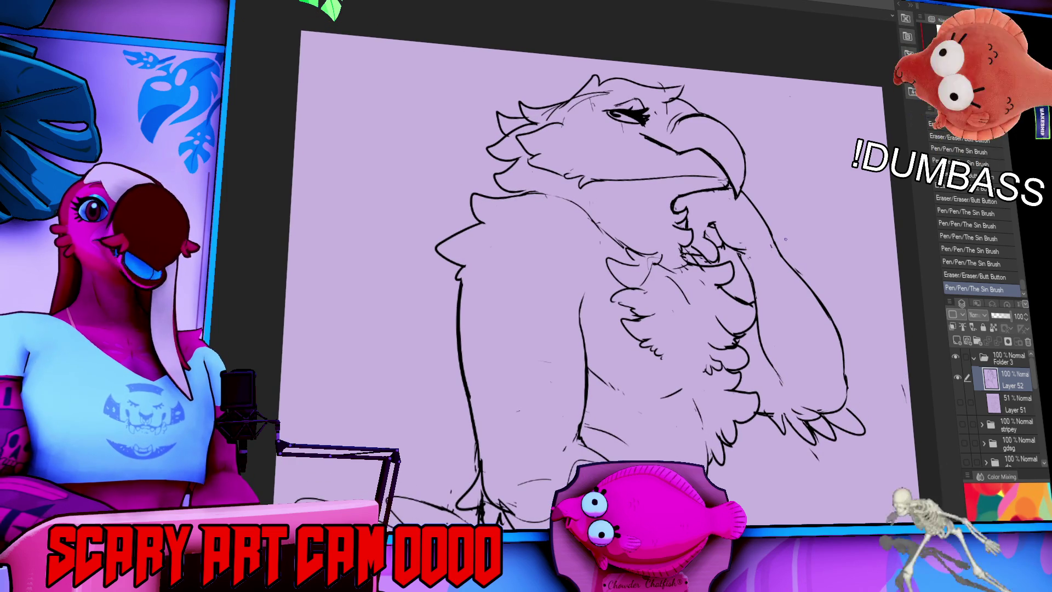
{"action": "left_click_drag", "start_coordinate": [798, 257], "coordinate": [797, 207]}
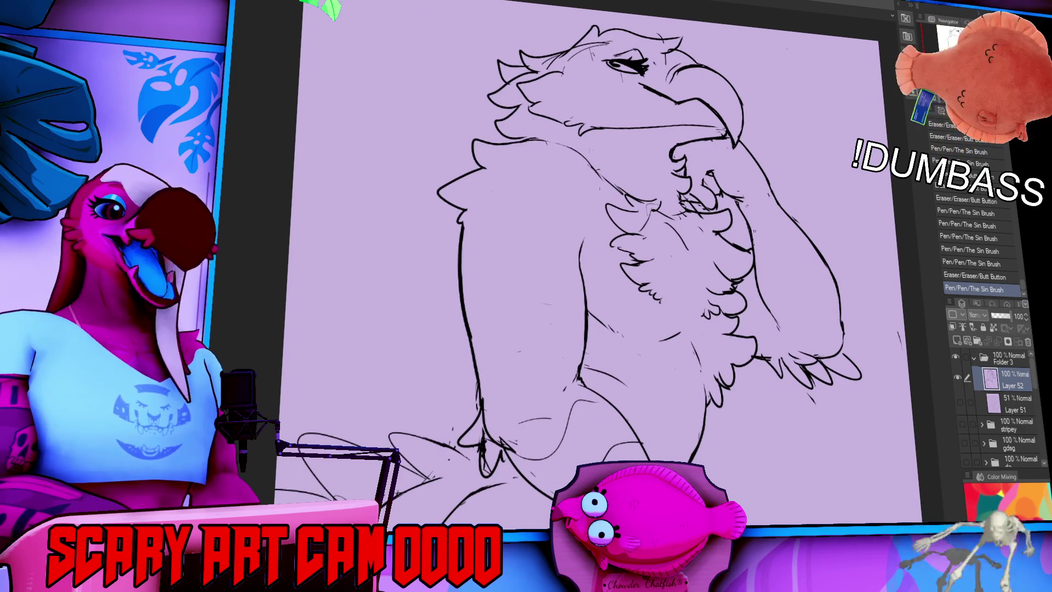
{"action": "left_click_drag", "start_coordinate": [711, 233], "coordinate": [729, 239]}
{"action": "left_click_drag", "start_coordinate": [732, 300], "coordinate": [735, 304]}
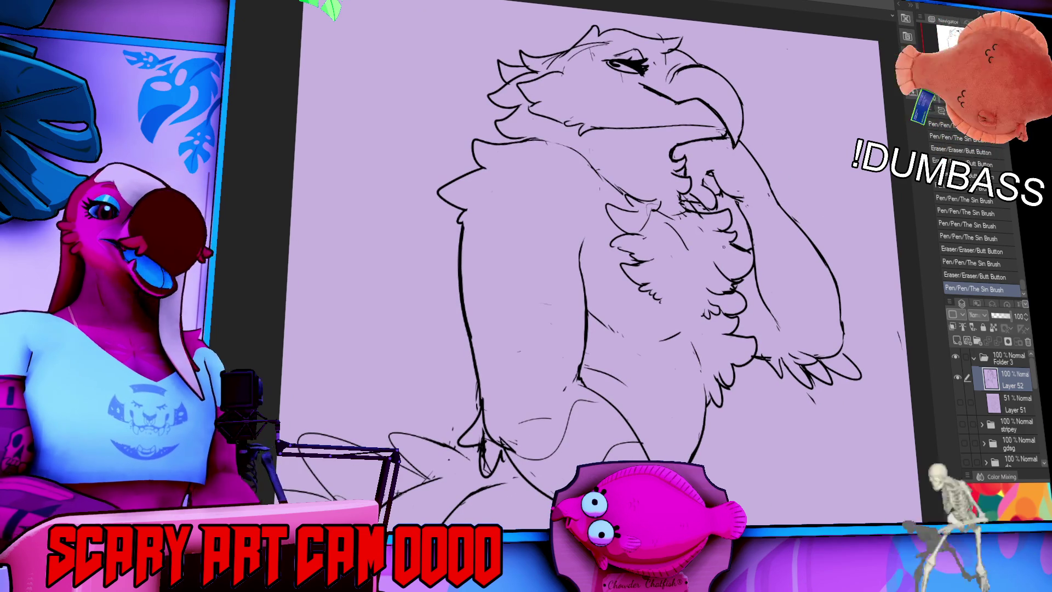
{"action": "left_click_drag", "start_coordinate": [746, 266], "coordinate": [766, 263]}
{"action": "left_click_drag", "start_coordinate": [656, 253], "coordinate": [660, 256]}
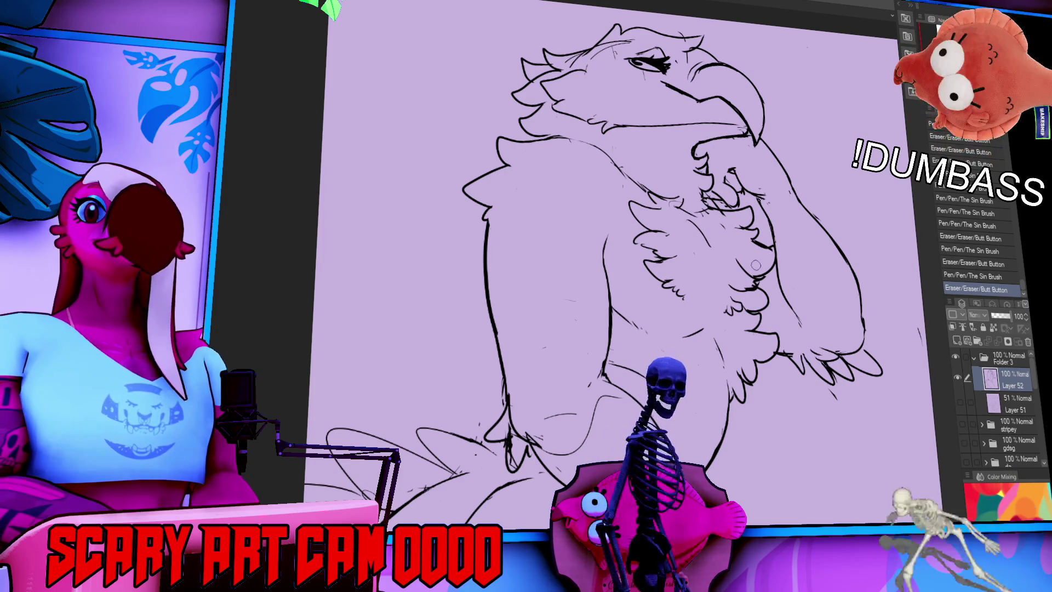
Touch up a small line segment with the pen and erase a mark on the left arm
{"action": "mouse_move", "coordinate": [762, 292]}
{"action": "left_mouse_down"}
{"action": "mouse_move", "coordinate": [762, 249]}
{"action": "mouse_move", "coordinate": [734, 262]}
{"action": "mouse_move", "coordinate": [741, 243]}
{"action": "mouse_move", "coordinate": [765, 287]}
{"action": "mouse_move", "coordinate": [783, 267]}
{"action": "left_mouse_up"}
{"action": "left_click", "coordinate": [763, 263]}
{"action": "left_click", "coordinate": [763, 263]}
{"action": "left_click_drag", "start_coordinate": [614, 319], "coordinate": [707, 279]}
{"action": "mouse_move", "coordinate": [543, 323]}
{"action": "left_mouse_down"}
{"action": "mouse_move", "coordinate": [582, 334]}
{"action": "mouse_move", "coordinate": [554, 318]}
{"action": "mouse_move", "coordinate": [570, 342]}
{"action": "mouse_move", "coordinate": [529, 367]}
{"action": "left_mouse_up"}
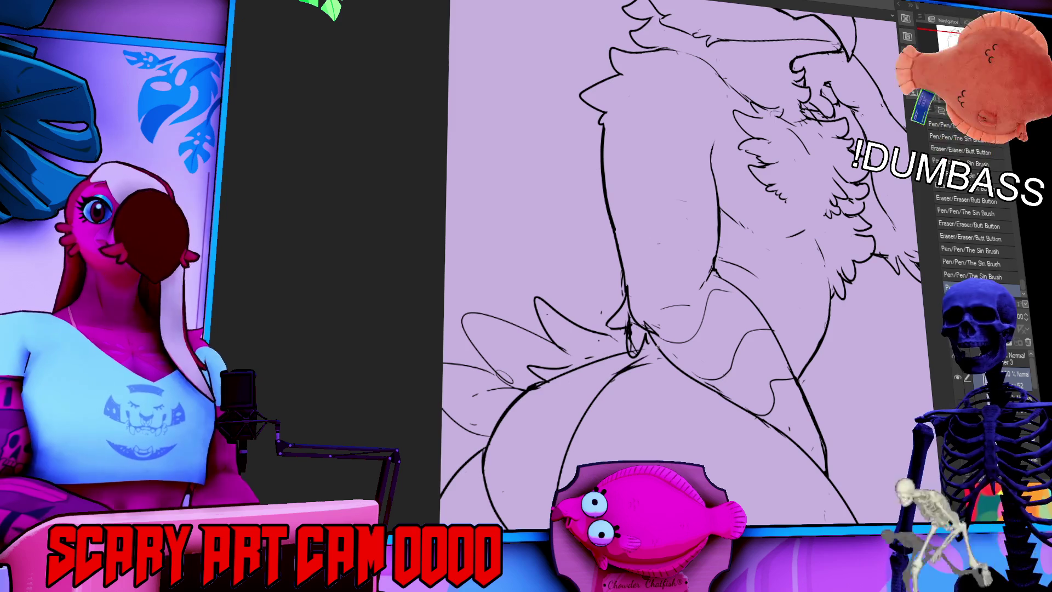
Erase stray lines on the lower body around the hips
{"action": "mouse_move", "coordinate": [790, 216]}
{"action": "left_mouse_down"}
{"action": "mouse_move", "coordinate": [767, 209]}
{"action": "mouse_move", "coordinate": [696, 323]}
{"action": "mouse_move", "coordinate": [636, 259]}
{"action": "left_mouse_up"}
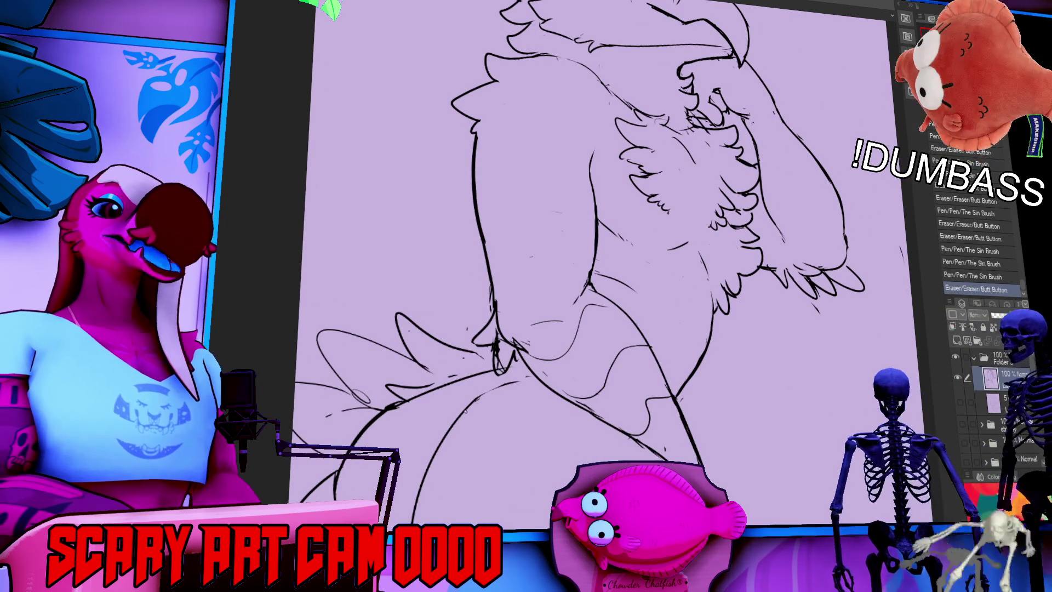
{"action": "mouse_move", "coordinate": [477, 388]}
{"action": "left_mouse_down"}
{"action": "mouse_move", "coordinate": [486, 394]}
{"action": "mouse_move", "coordinate": [529, 370]}
{"action": "left_mouse_up"}
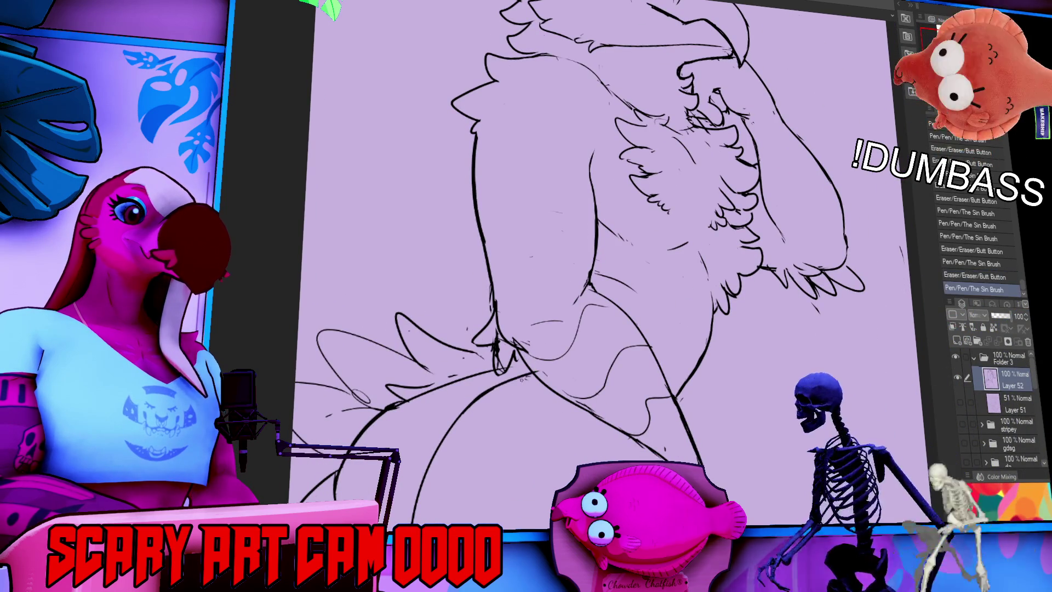
{"action": "left_click_drag", "start_coordinate": [765, 215], "coordinate": [779, 230]}
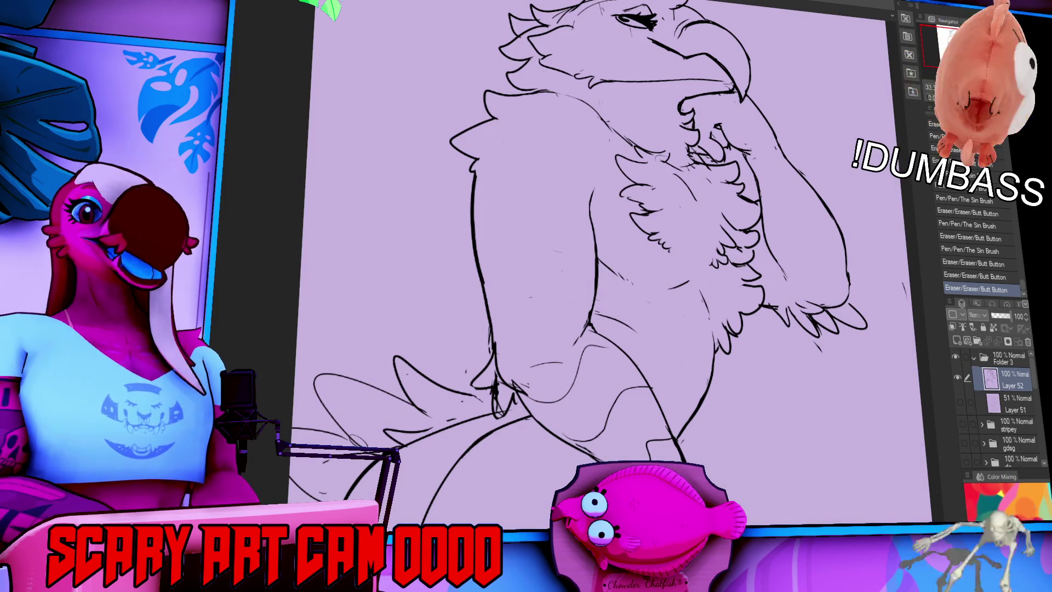
Undo a stray pen dot and ink a short line across the chest feathers
{"action": "left_click", "coordinate": [672, 287]}
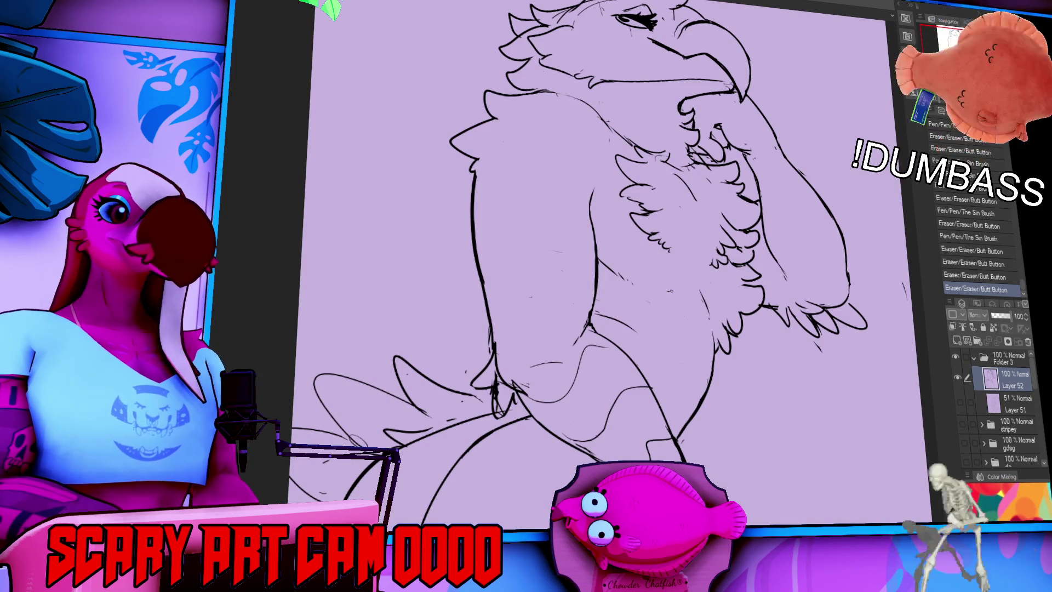
{"action": "key", "text": "ctrl+z"}
{"action": "mouse_move", "coordinate": [663, 291]}
{"action": "left_mouse_down"}
{"action": "mouse_move", "coordinate": [703, 278]}
{"action": "mouse_move", "coordinate": [705, 290]}
{"action": "mouse_move", "coordinate": [734, 269]}
{"action": "mouse_move", "coordinate": [707, 309]}
{"action": "mouse_move", "coordinate": [705, 290]}
{"action": "left_mouse_up"}
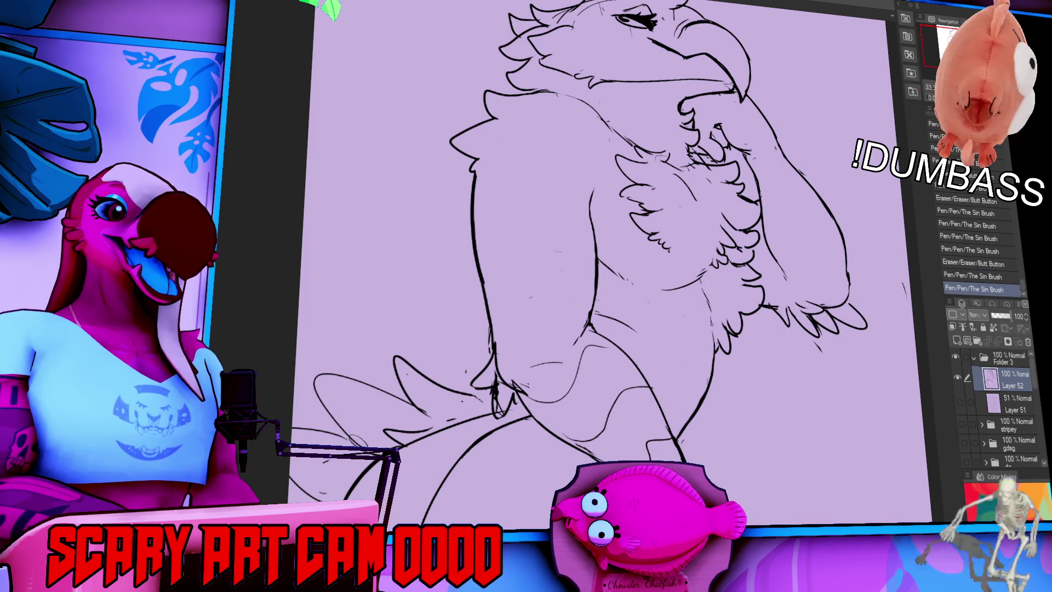
{"action": "left_click_drag", "start_coordinate": [804, 243], "coordinate": [805, 273]}
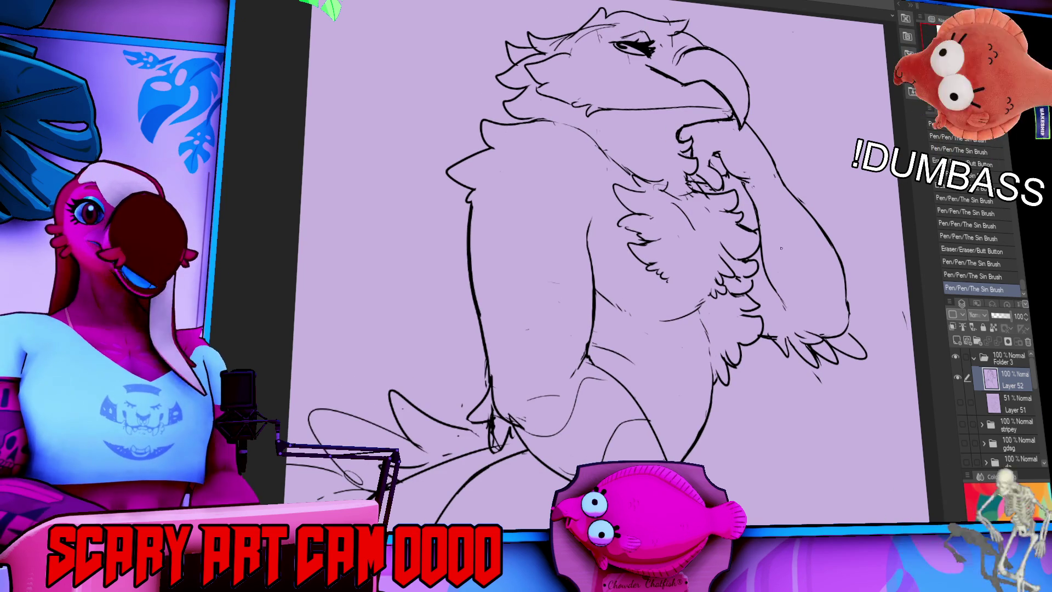
{"action": "left_click_drag", "start_coordinate": [771, 246], "coordinate": [752, 319]}
{"action": "left_click_drag", "start_coordinate": [764, 223], "coordinate": [778, 217]}
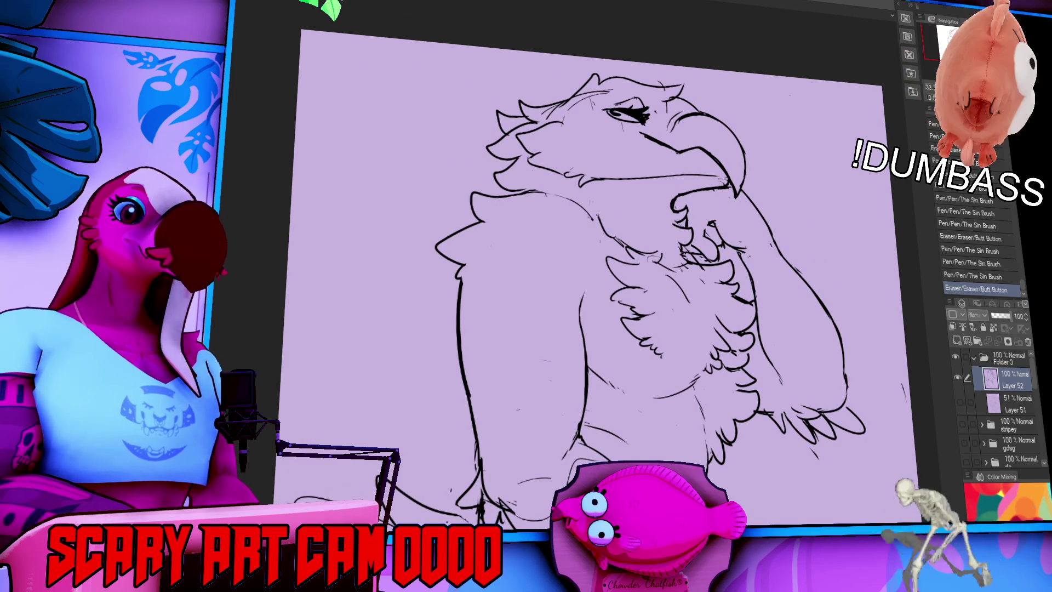